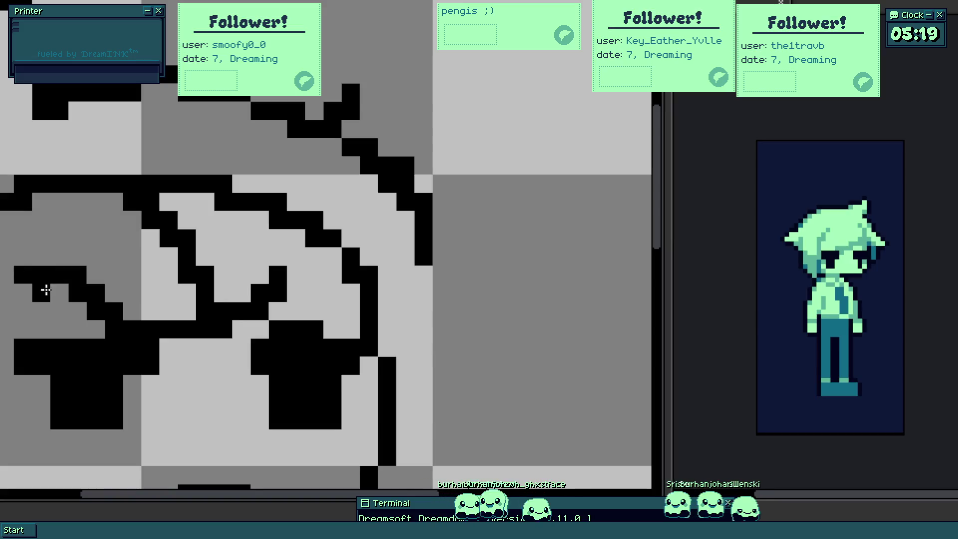
scroll(97, 315, down, 1)
scroll(98, 314, left, 2)
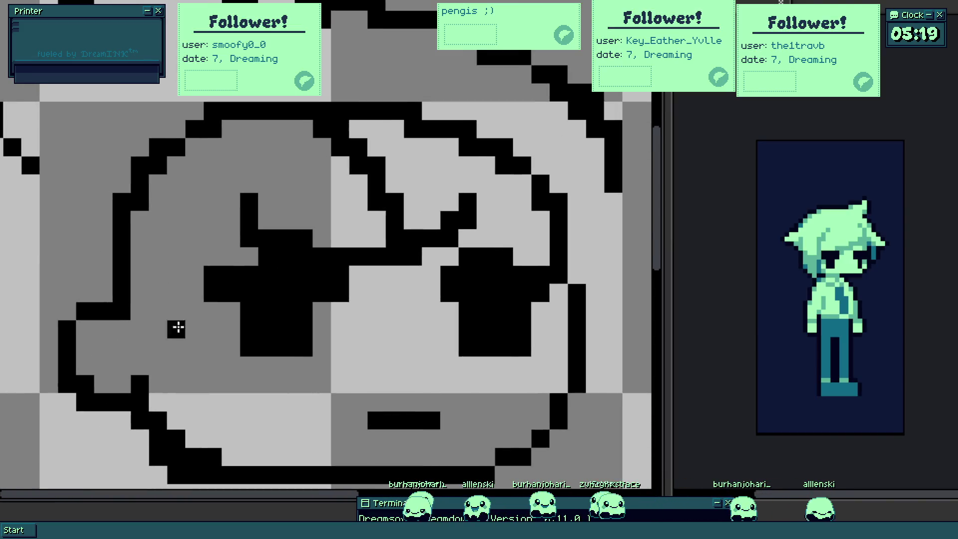
- Extend the black outline up the face's left side, undoing the stray edge pixels
click(133, 352)
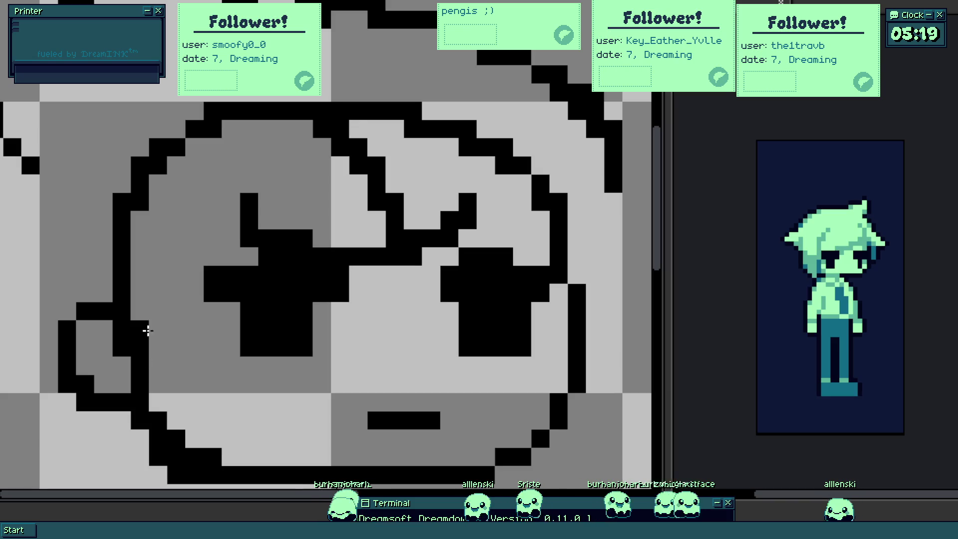
mouse_move(156, 366)
mouse_down()
mouse_move(156, 312)
mouse_move(179, 272)
mouse_up()
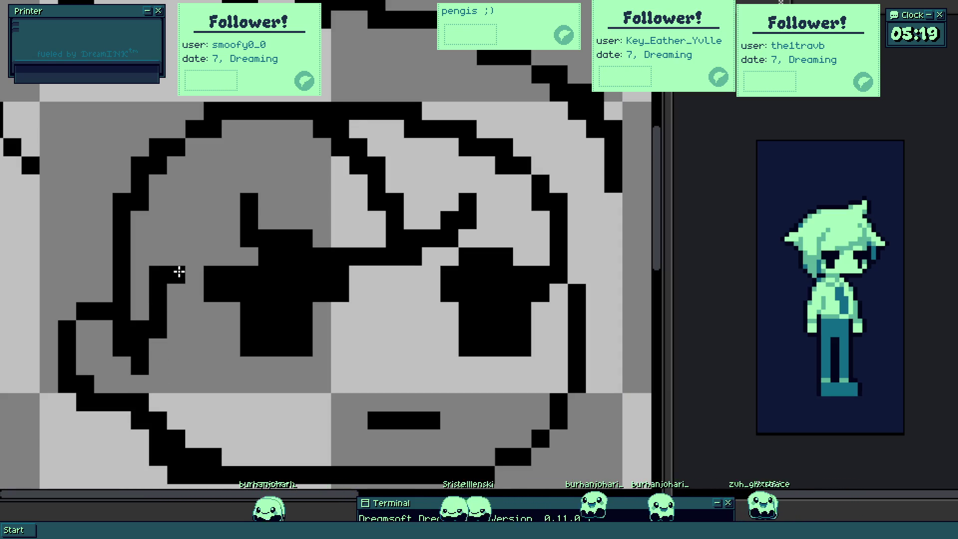
scroll(171, 285, down, 2)
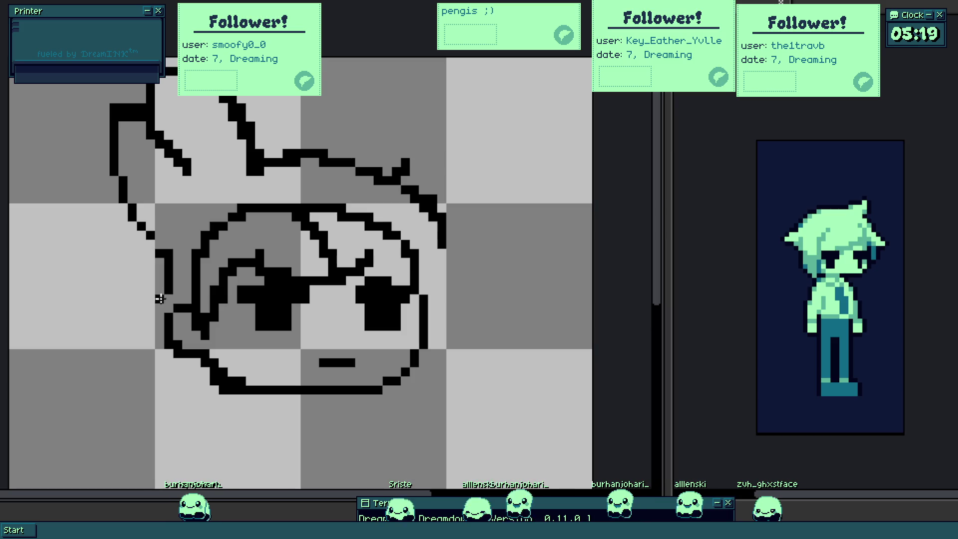
scroll(160, 261, up, 1)
click(152, 322)
scroll(152, 322, down, 1)
key(ctrl+z)
scroll(169, 299, up, 1)
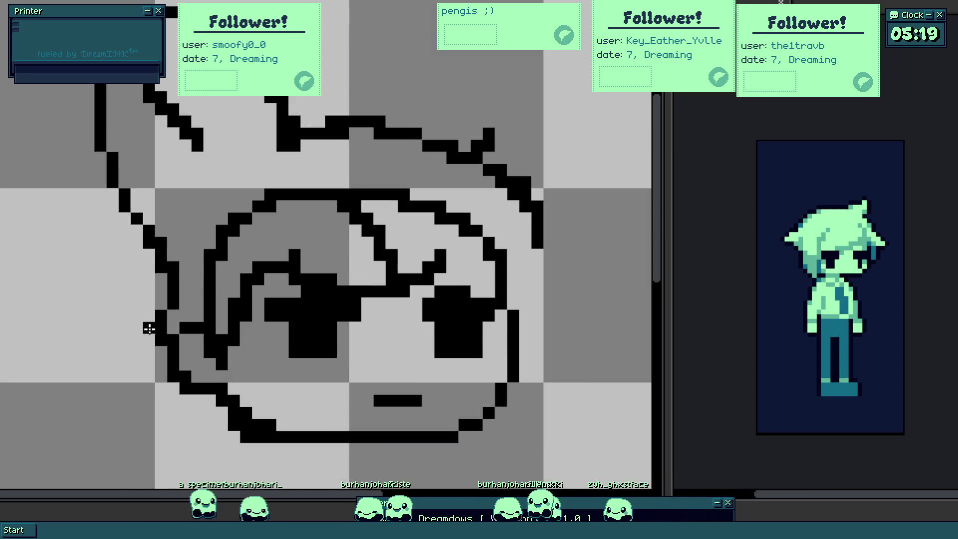
scroll(156, 307, down, 3)
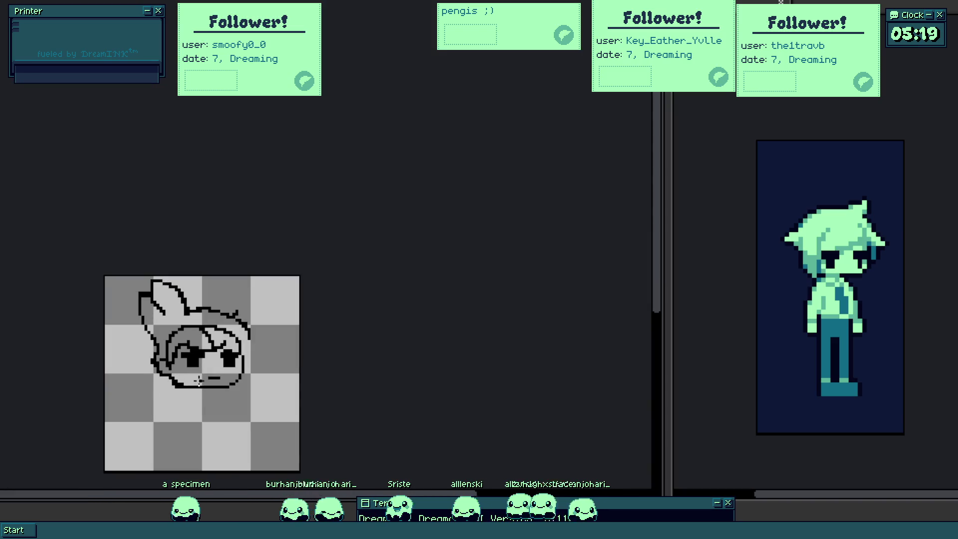
scroll(202, 378, up, 1)
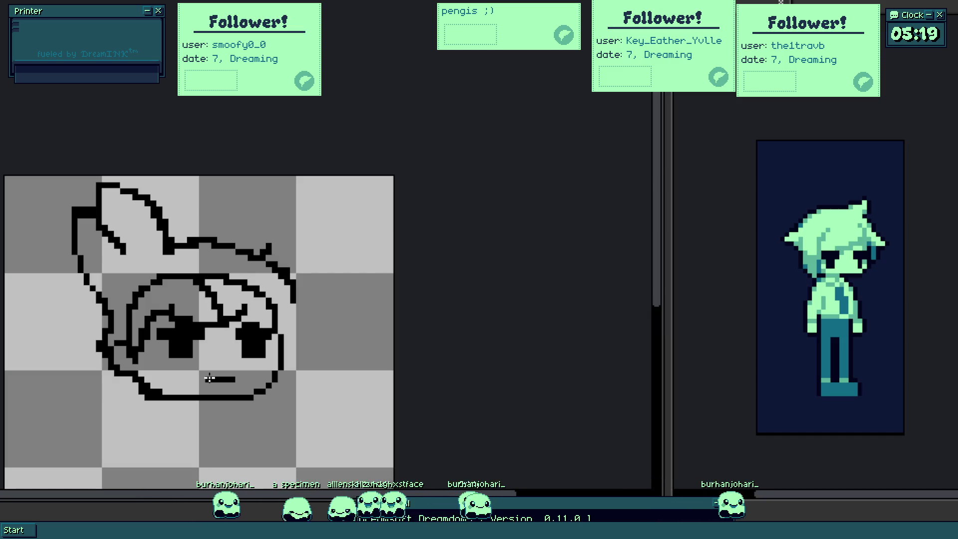
scroll(242, 364, up, 2)
scroll(242, 364, up, 1)
- Reshape both eyes by repainting eye columns light grey and clearing black cells
drag(187, 272, 187, 344)
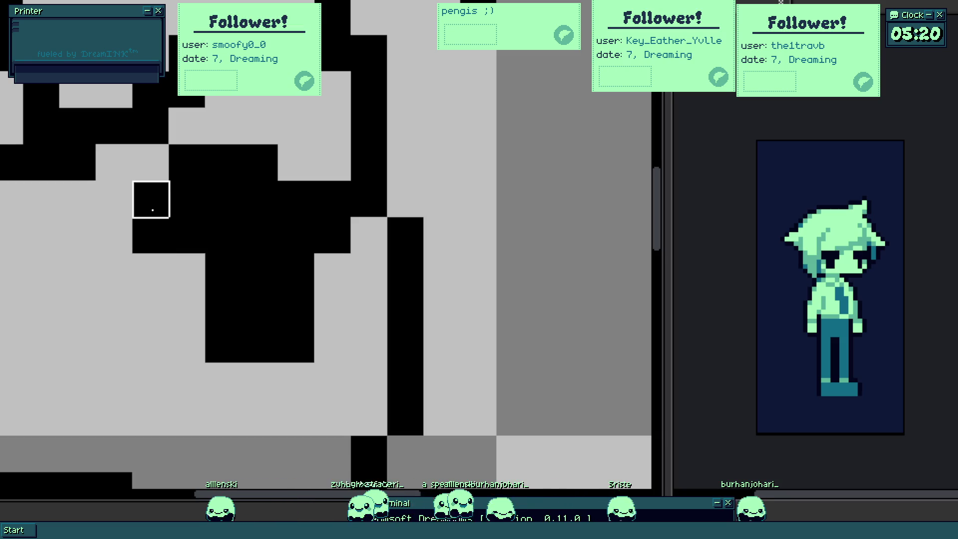
mouse_move(152, 200)
mouse_down()
mouse_move(187, 162)
mouse_move(260, 162)
mouse_up()
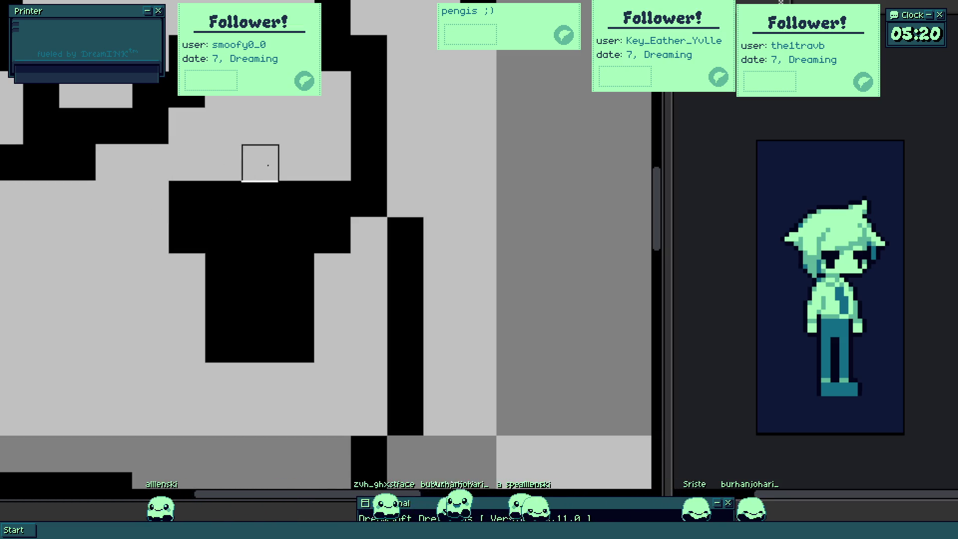
scroll(344, 246, down, 4)
scroll(231, 231, up, 3)
scroll(263, 295, up, 1)
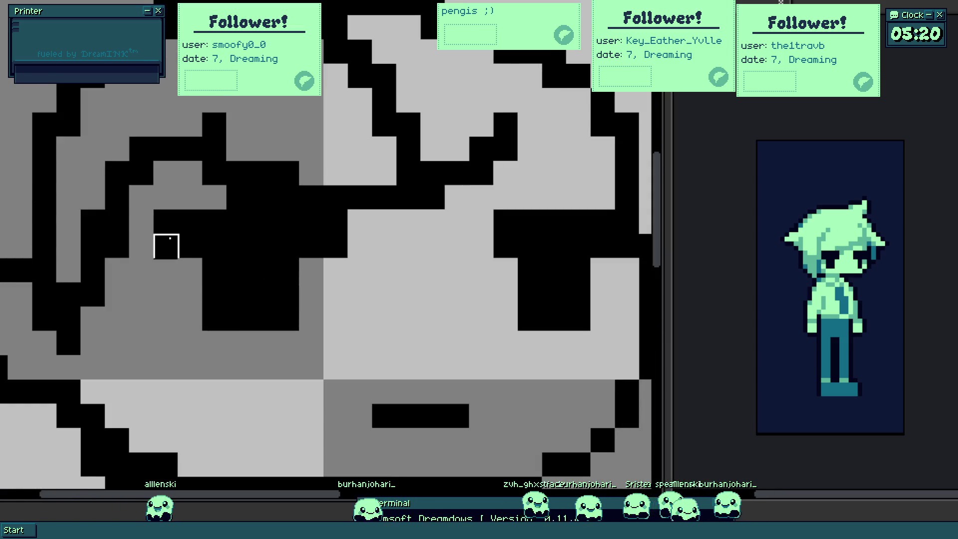
drag(237, 270, 239, 318)
mouse_move(309, 292)
mouse_down()
mouse_move(172, 263)
mouse_move(237, 220)
mouse_up()
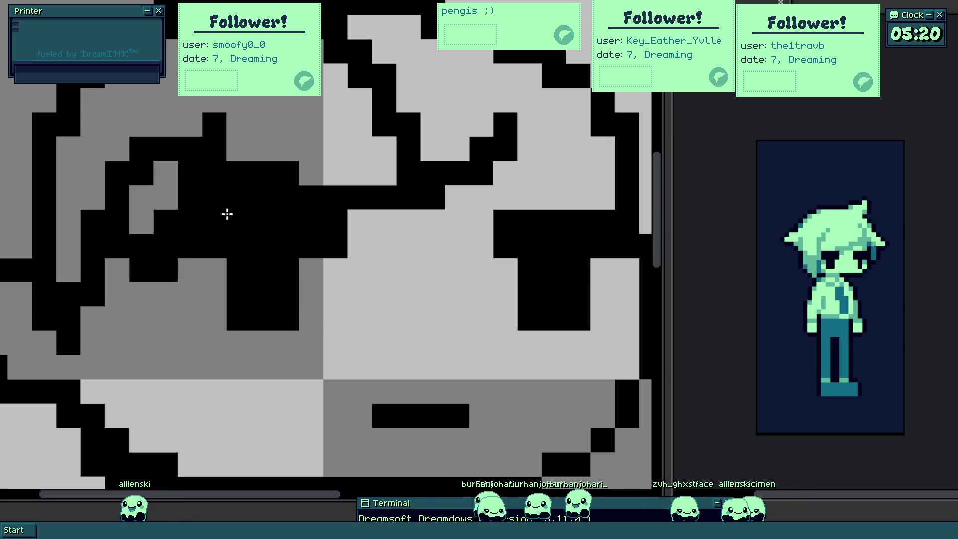
scroll(224, 212, down, 2)
scroll(224, 211, down, 1)
scroll(269, 247, up, 2)
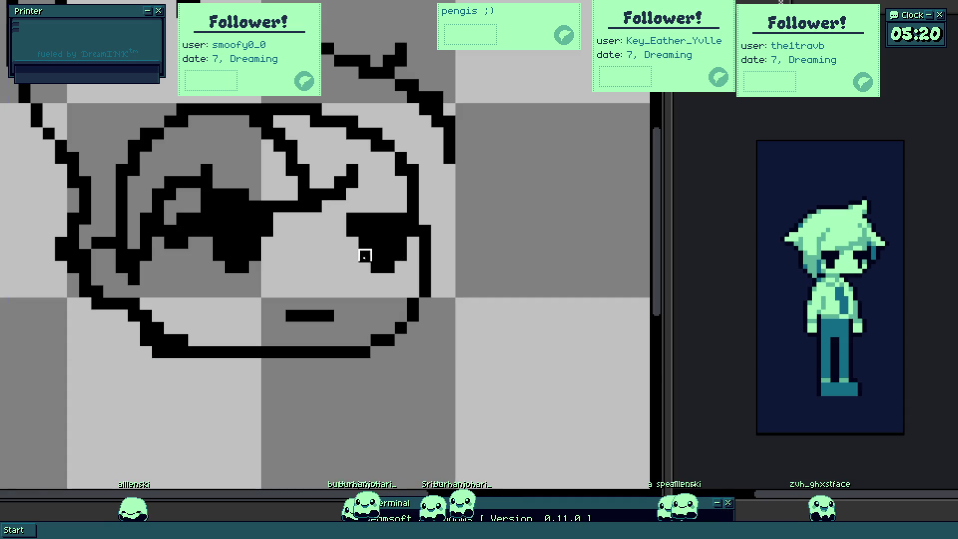
scroll(364, 253, down, 2)
scroll(373, 280, up, 2)
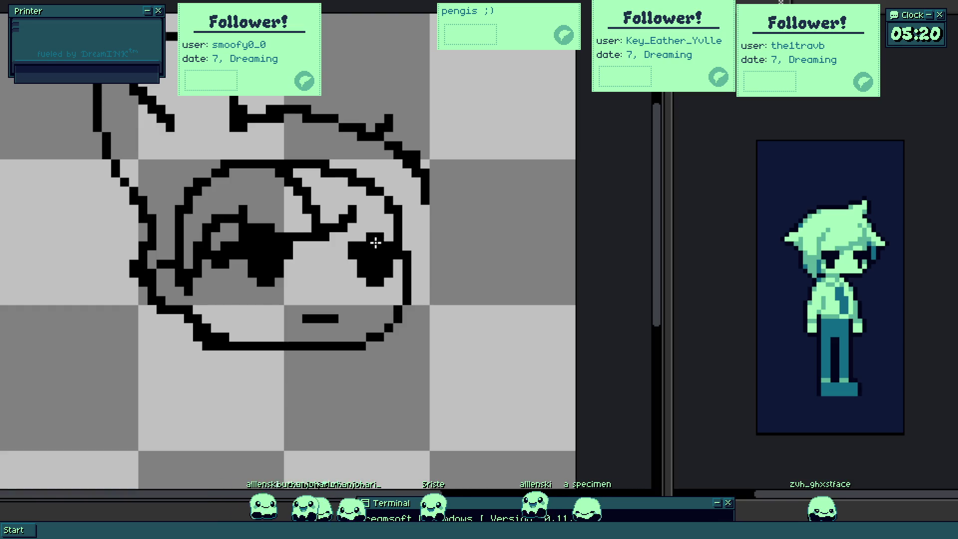
scroll(388, 246, down, 3)
scroll(390, 302, up, 1)
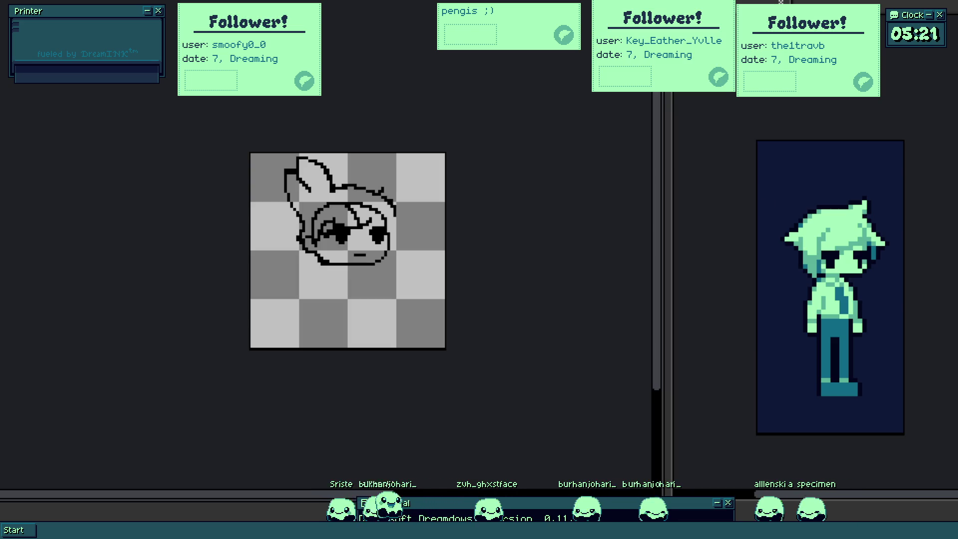
scroll(317, 306, up, 2)
scroll(317, 305, up, 1)
scroll(350, 274, up, 1)
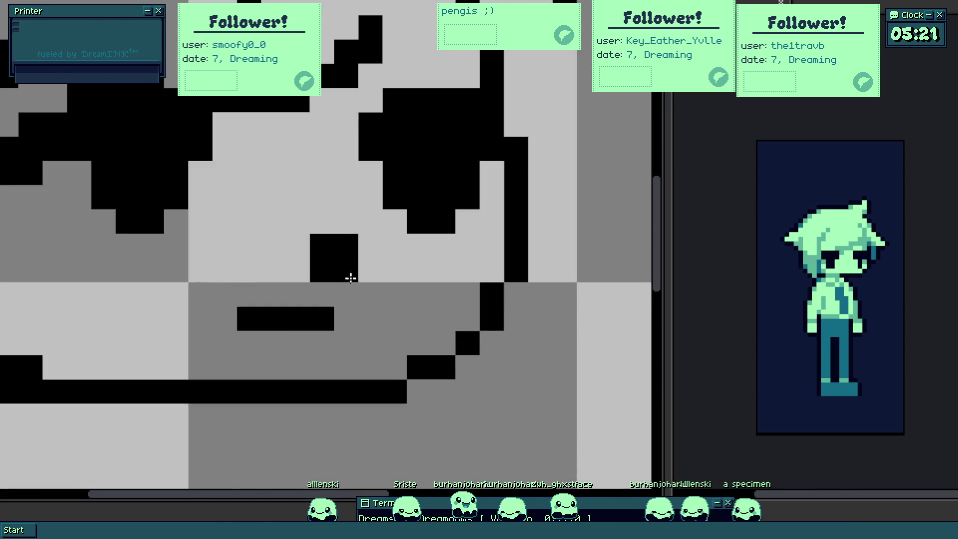
scroll(383, 300, up, 1)
- Replace the flat mouth with a small curved smile and nudge the chin outline
mouse_move(384, 301)
mouse_down()
mouse_move(304, 332)
mouse_move(365, 333)
mouse_up()
scroll(365, 323, down, 3)
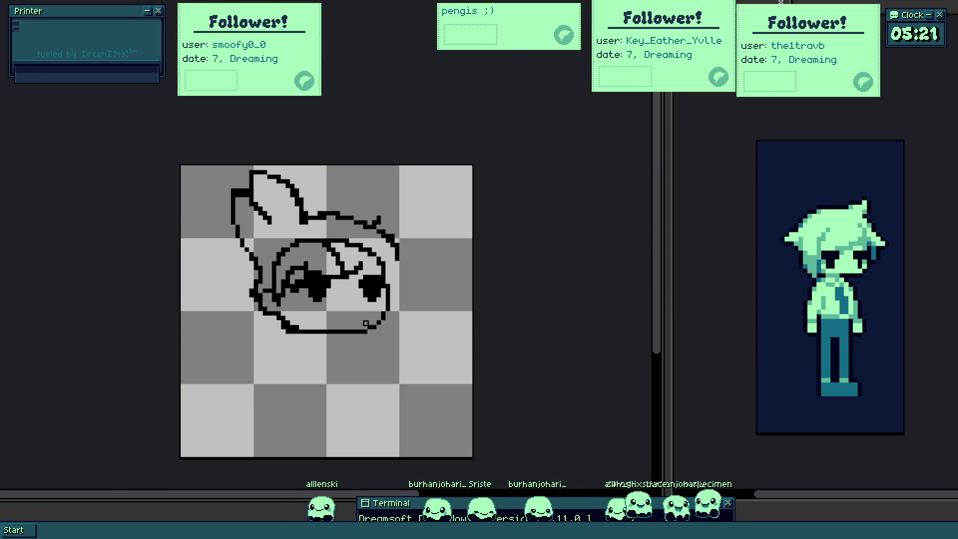
scroll(347, 332, up, 2)
scroll(354, 319, up, 1)
drag(321, 313, 386, 321)
scroll(370, 324, down, 1)
scroll(385, 321, down, 2)
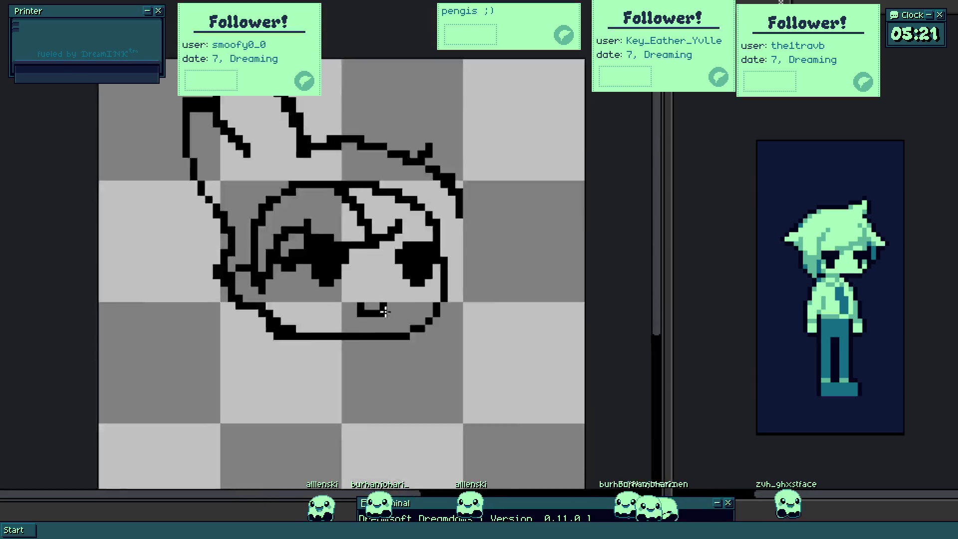
scroll(380, 324, down, 1)
scroll(379, 324, up, 2)
scroll(438, 306, down, 2)
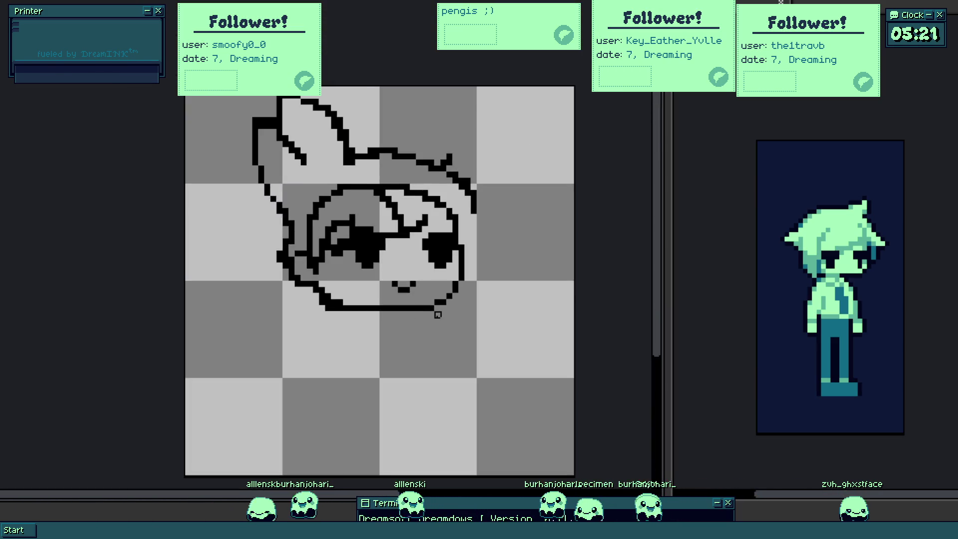
scroll(439, 306, up, 3)
scroll(338, 272, down, 1)
scroll(534, 232, up, 1)
drag(138, 400, 88, 383)
right_click(107, 365)
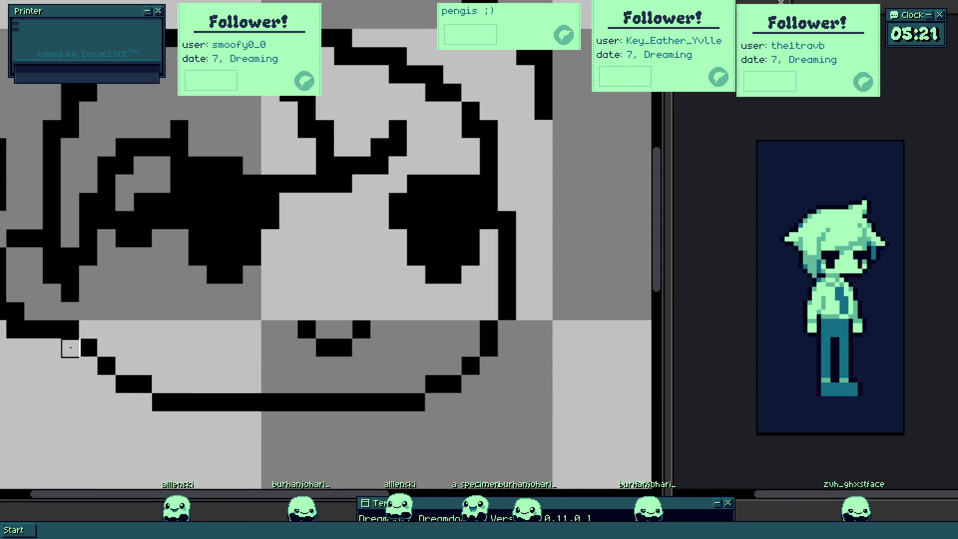
scroll(234, 343, down, 3)
scroll(272, 339, up, 3)
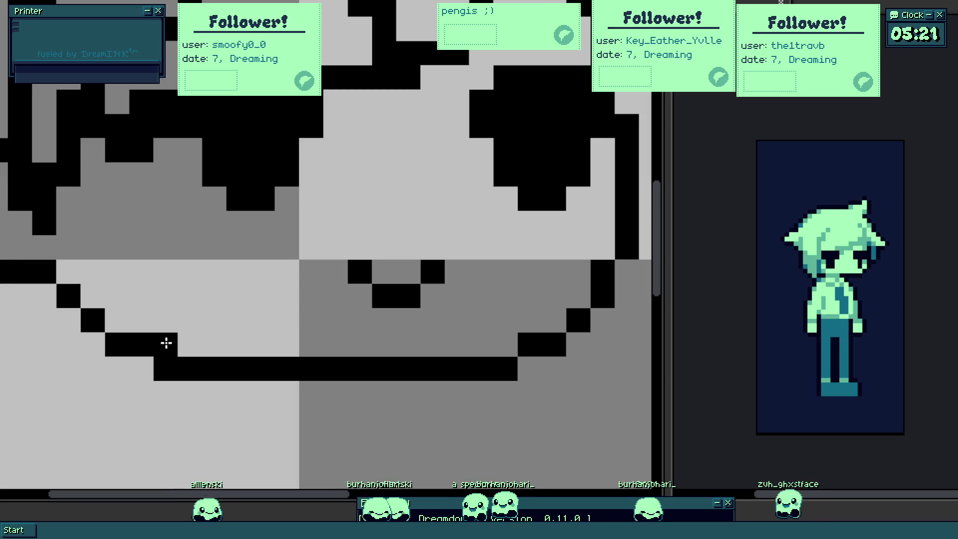
scroll(100, 285, down, 3)
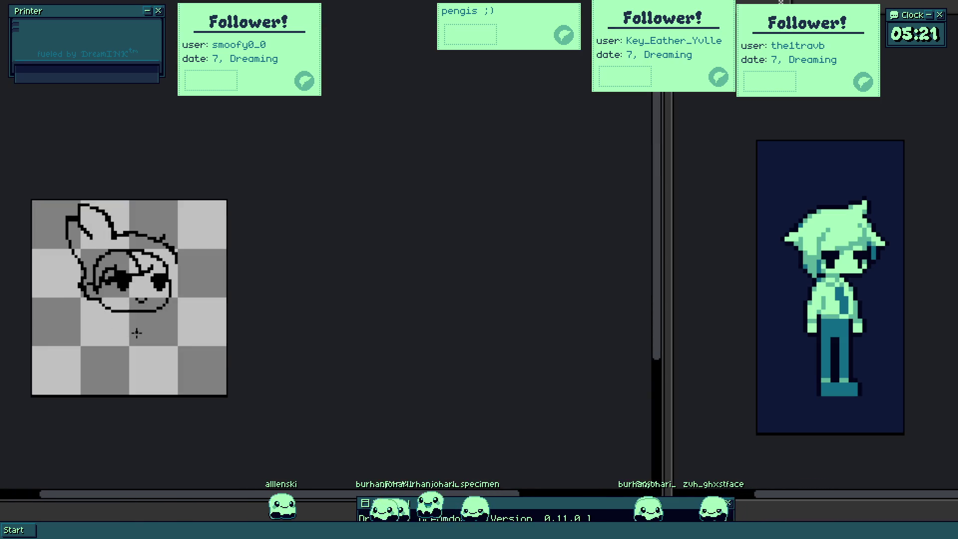
scroll(169, 314, up, 2)
scroll(108, 274, up, 1)
scroll(287, 274, up, 1)
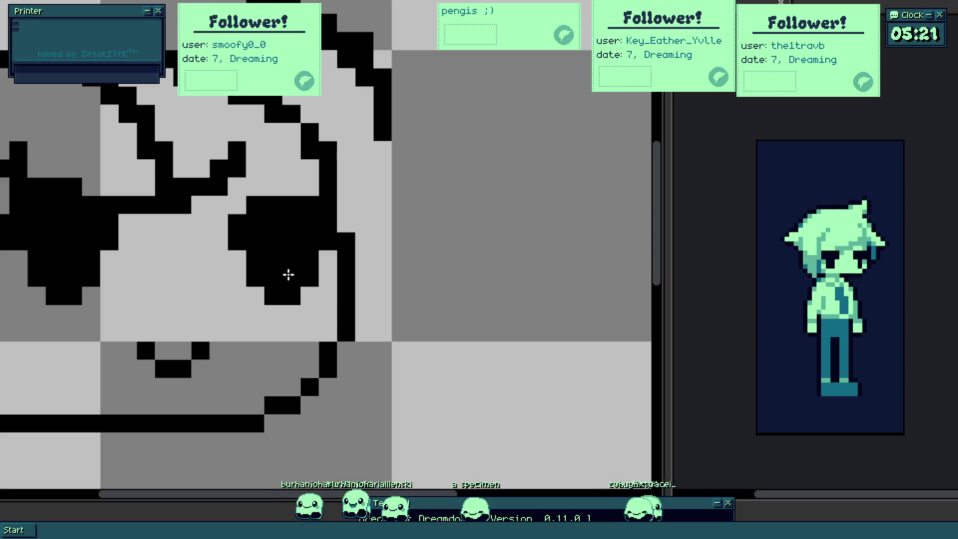
scroll(281, 306, up, 1)
- Erase the diagonal cheek line and the eyebrow pixels across the face
drag(172, 251, 109, 178)
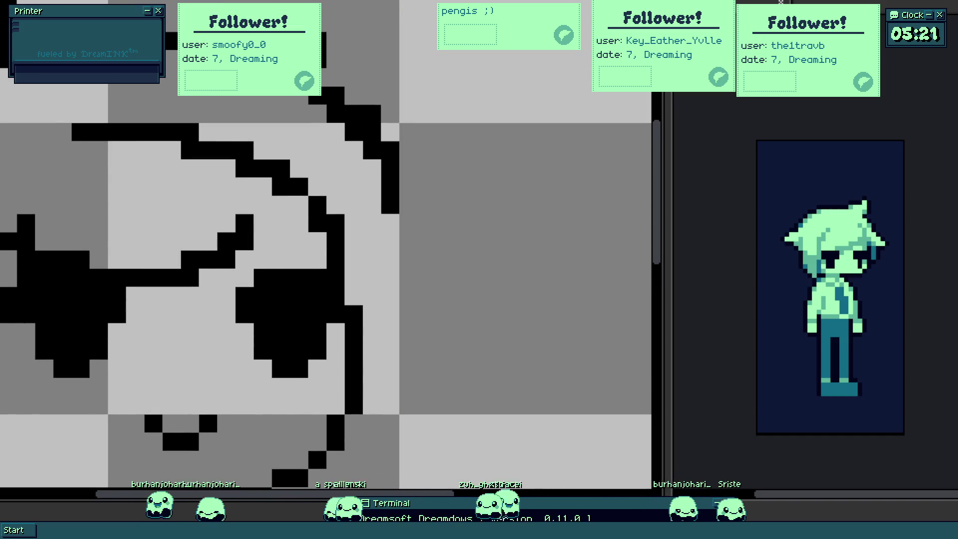
scroll(67, 154, down, 2)
scroll(15, 169, up, 1)
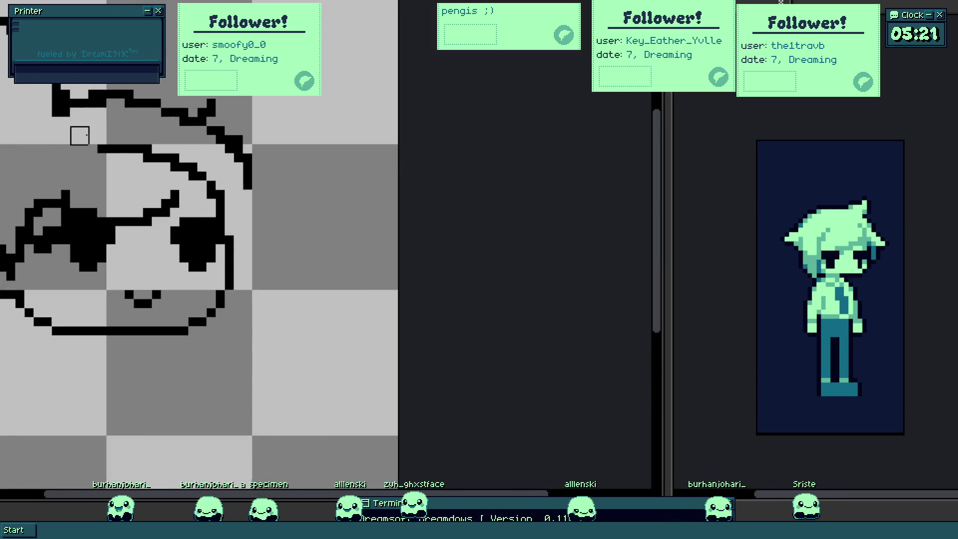
drag(124, 149, 171, 154)
scroll(208, 181, down, 3)
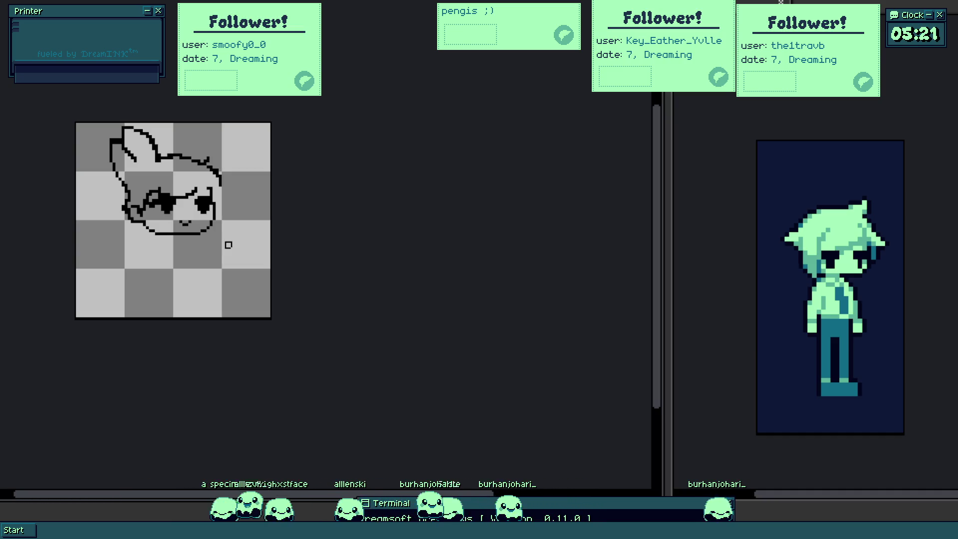
scroll(132, 203, up, 3)
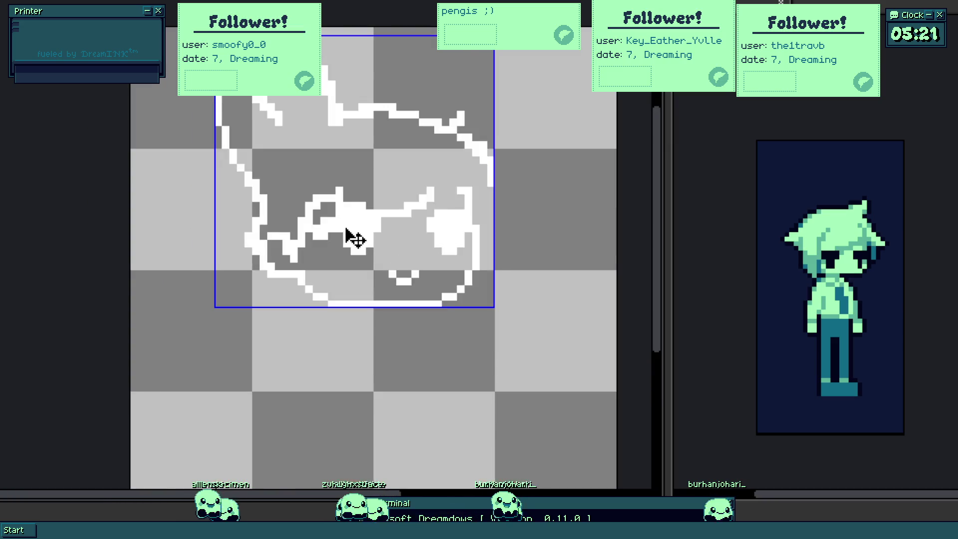
- Erase the head sketch, draw a thick black stroke with a raised end block, and select the avatar sprite
mouse_move(458, 296)
mouse_down()
mouse_move(257, 172)
mouse_move(385, 240)
mouse_up()
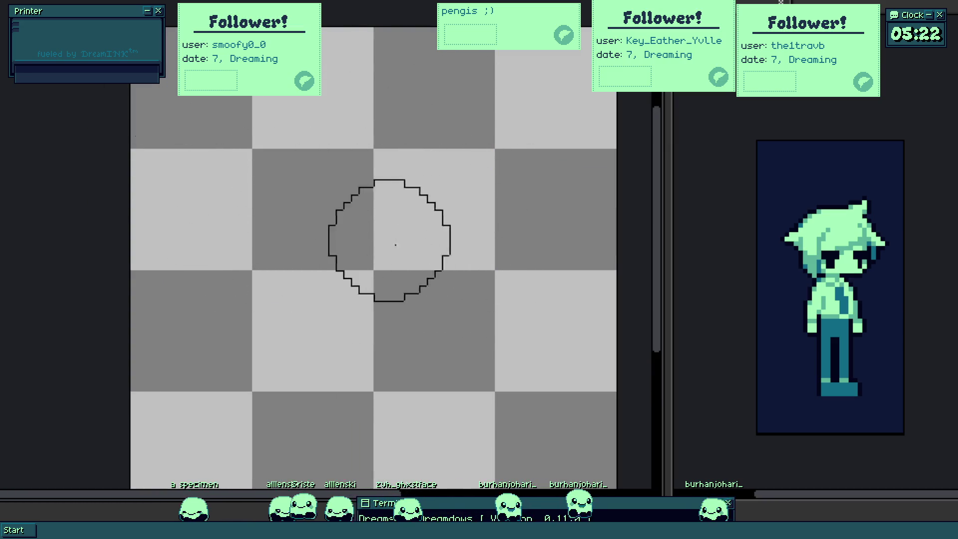
scroll(385, 240, down, 2)
scroll(343, 278, up, 2)
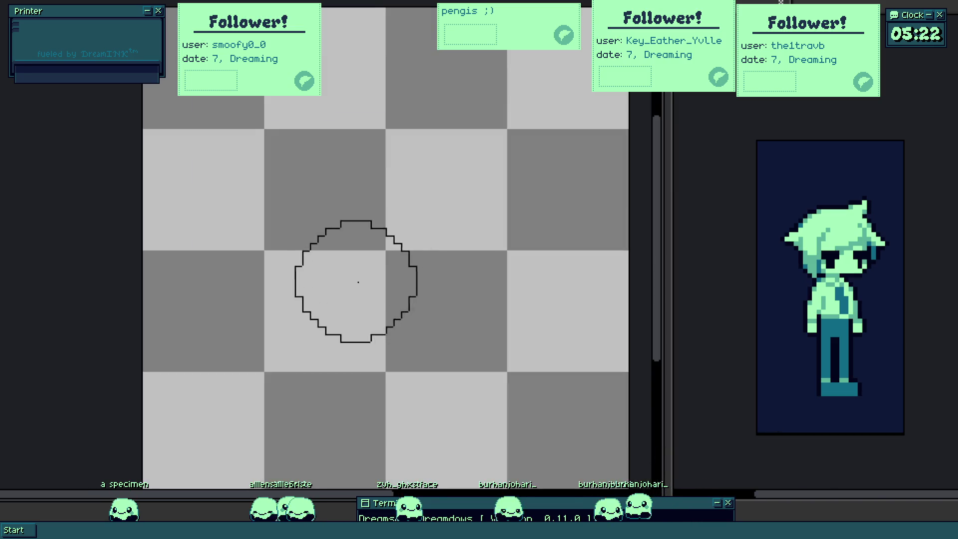
scroll(374, 217, up, 1)
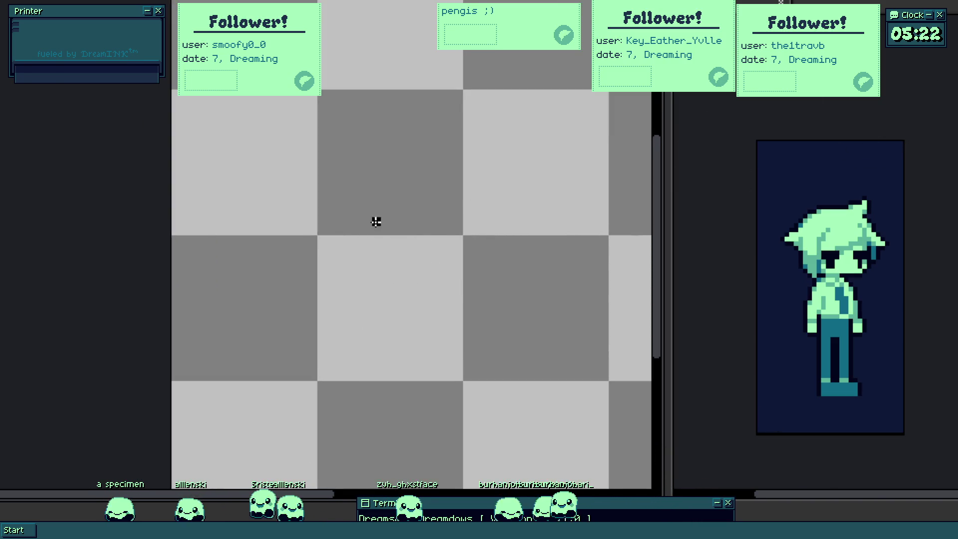
drag(374, 218, 514, 221)
scroll(349, 284, up, 2)
scroll(368, 271, up, 1)
click(368, 264)
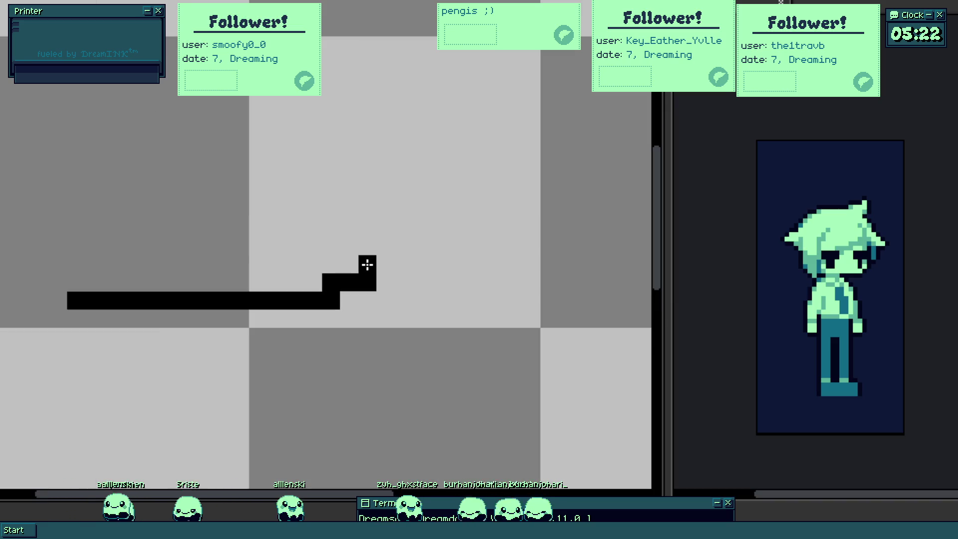
click(824, 187)
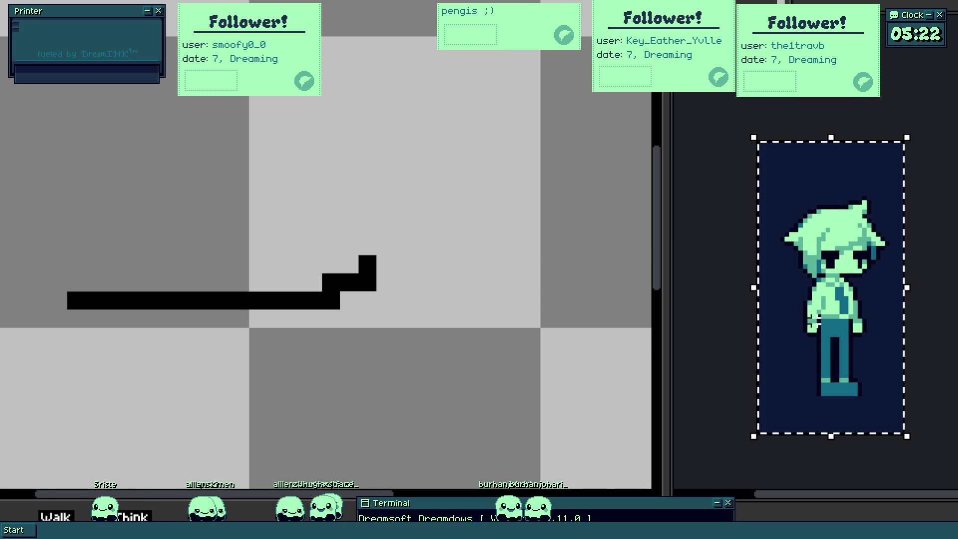
scroll(352, 277, down, 2)
- Paste the avatar sprite and commit it centred on the canvas
key(ctrl+v)
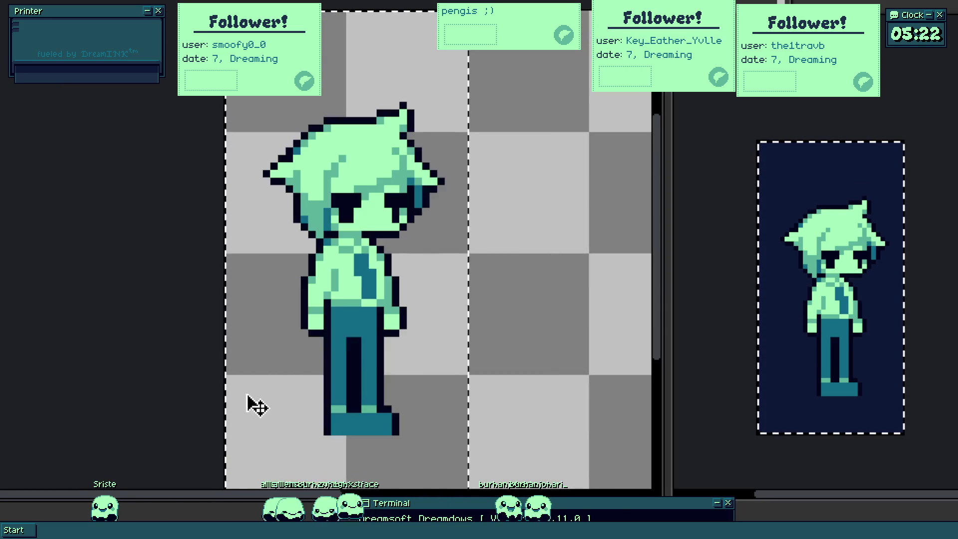
scroll(250, 402, down, 1)
drag(374, 299, 465, 305)
key(Return)
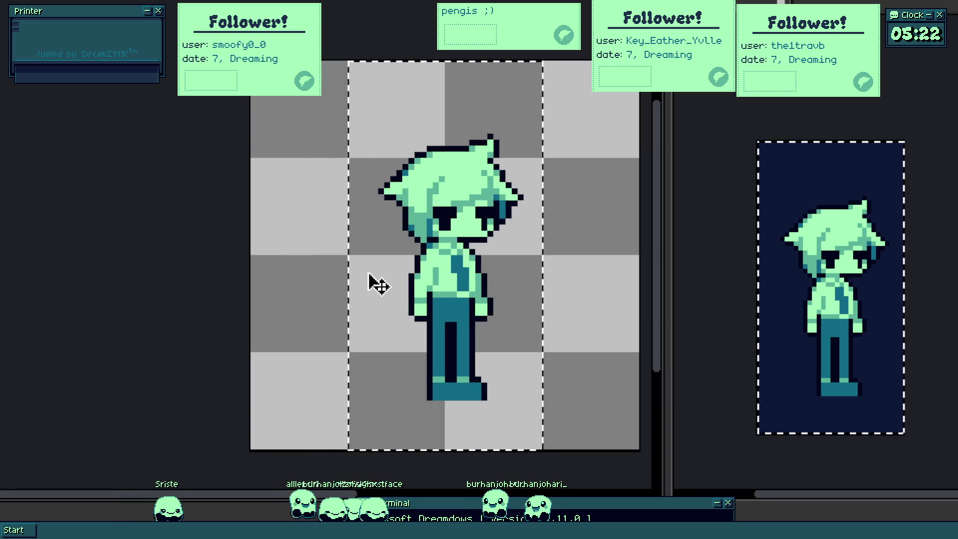
scroll(480, 232, up, 2)
- Sample a pale colour and fill the face between the eyes with it
key(alt)
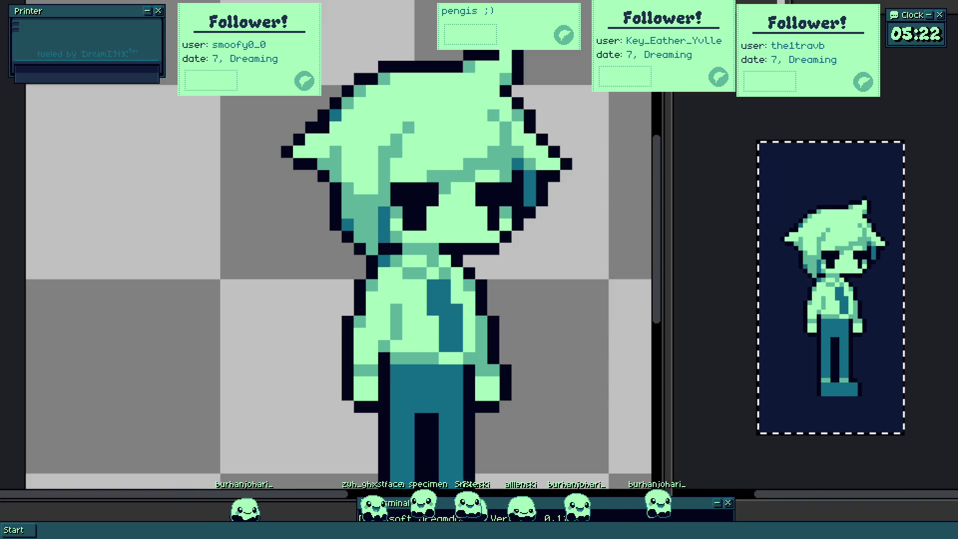
click(446, 229)
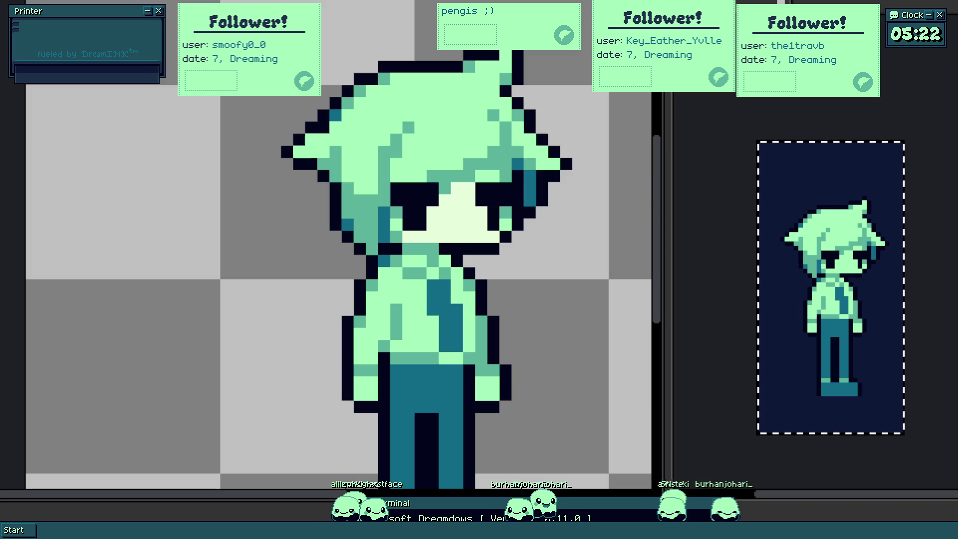
drag(361, 246, 237, 345)
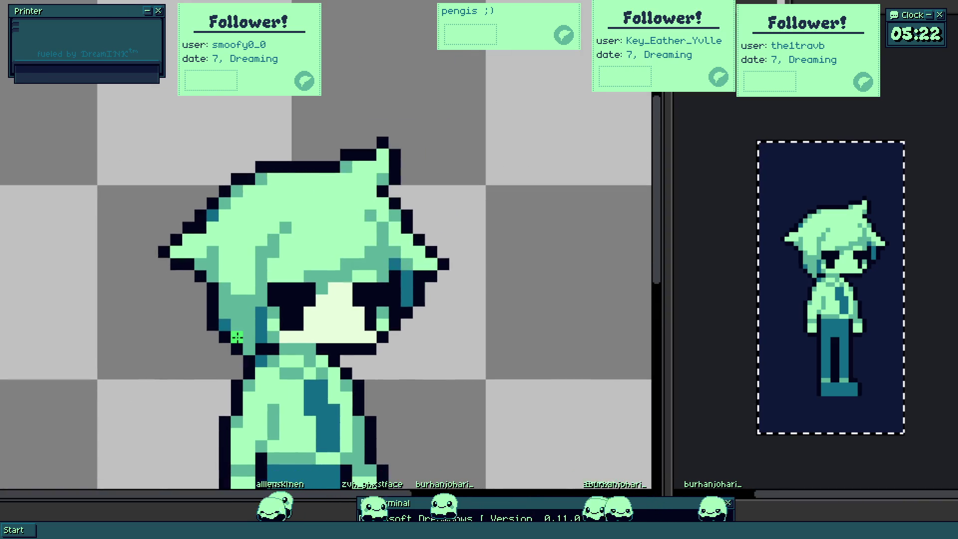
- Fill the sprite's hair and body bright green
click(299, 218)
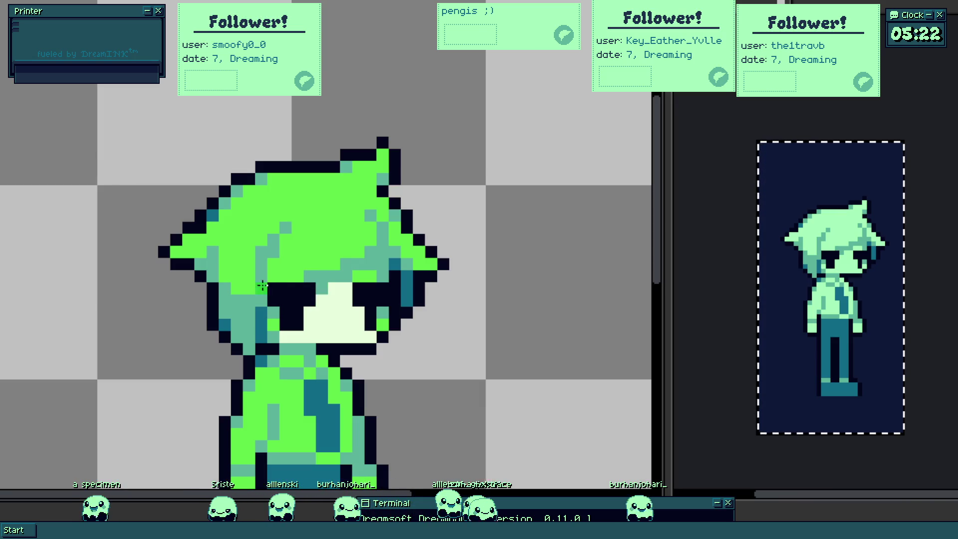
scroll(262, 284, down, 2)
scroll(276, 318, down, 1)
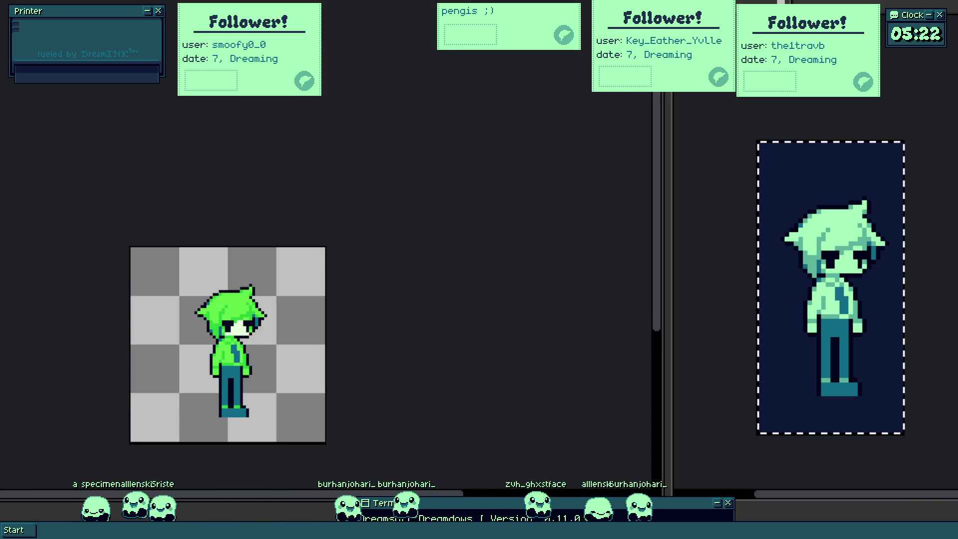
scroll(142, 278, up, 2)
scroll(143, 277, up, 1)
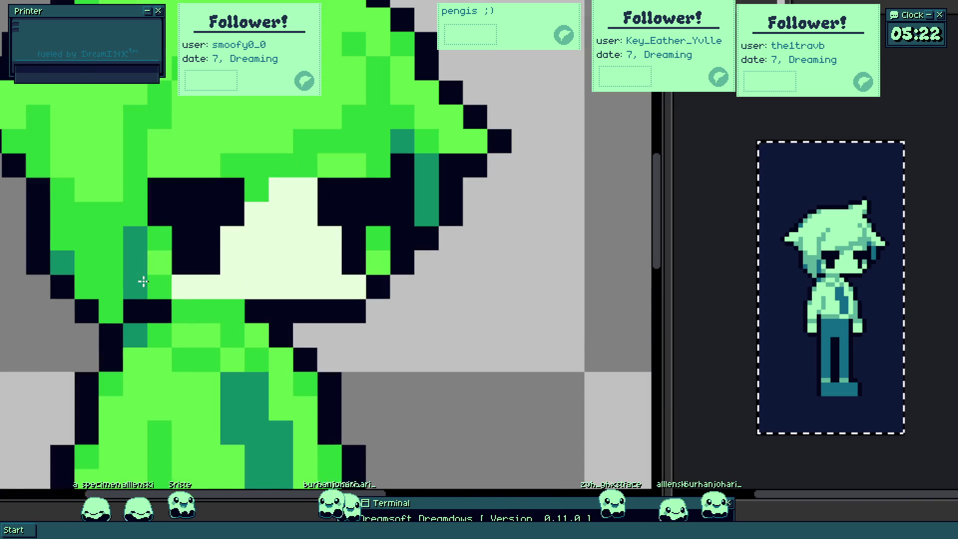
scroll(188, 321, down, 2)
scroll(180, 329, up, 2)
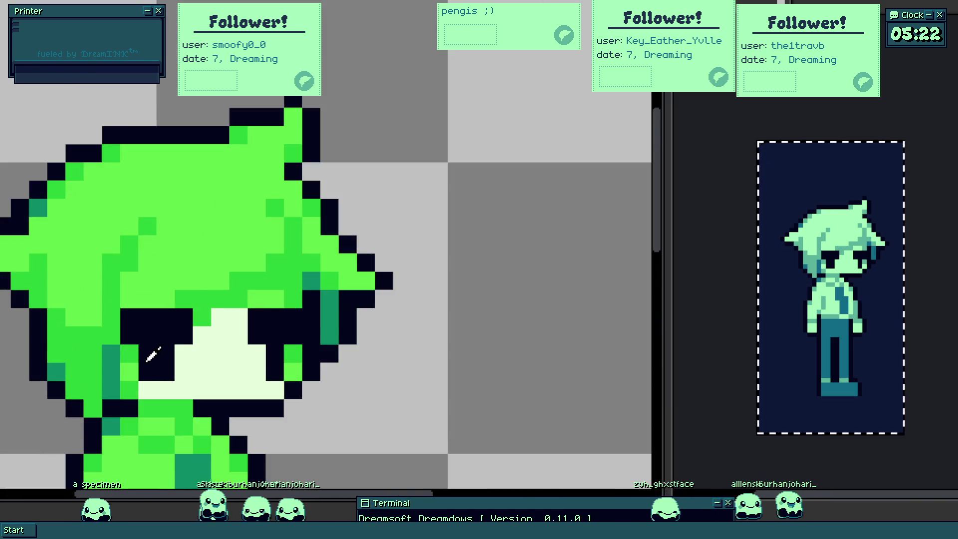
scroll(136, 352, up, 2)
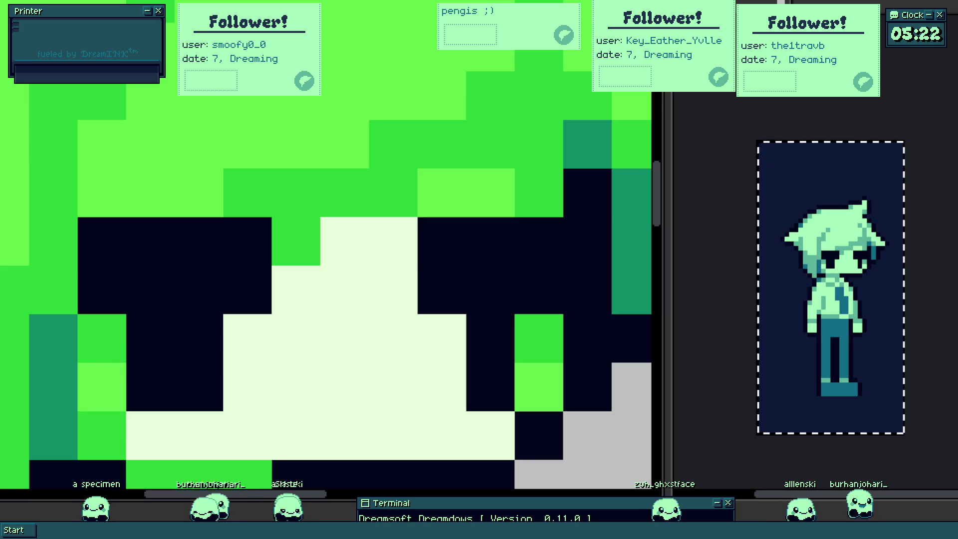
scroll(178, 163, down, 3)
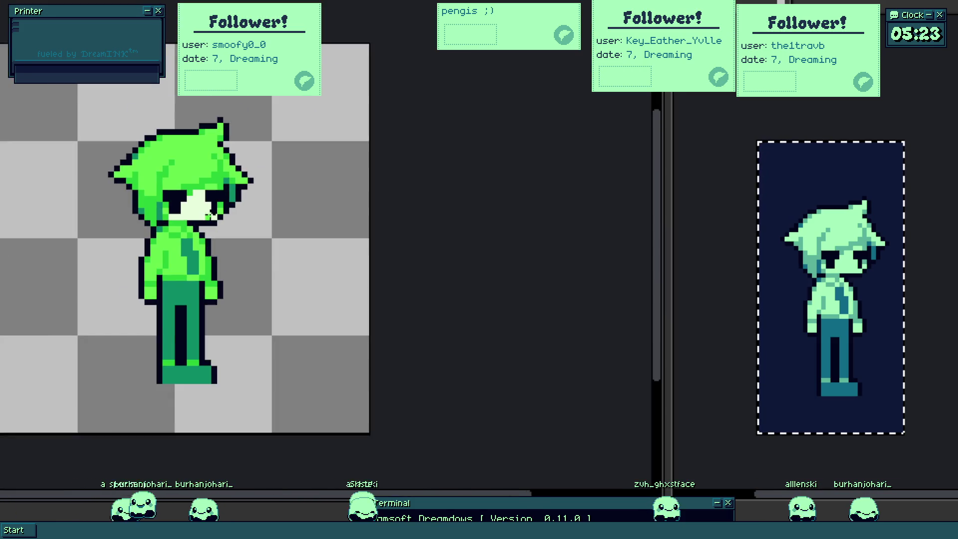
scroll(193, 197, up, 2)
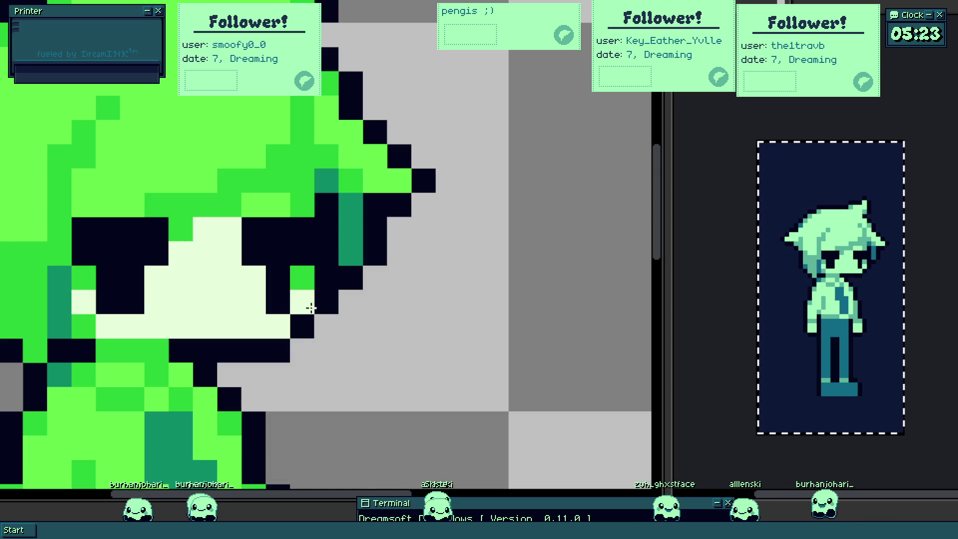
scroll(214, 278, down, 2)
scroll(202, 300, down, 1)
scroll(203, 300, up, 1)
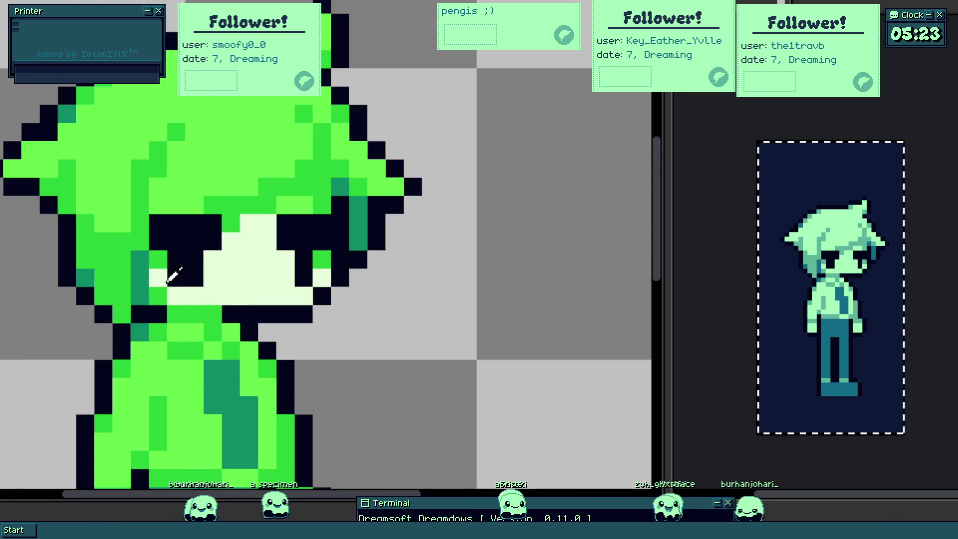
scroll(167, 273, up, 1)
scroll(229, 284, down, 2)
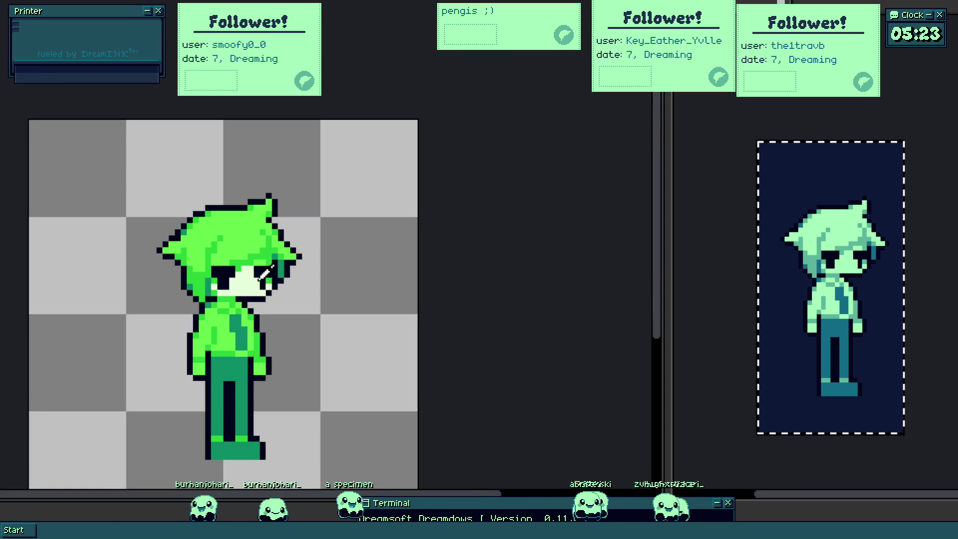
scroll(243, 217, up, 1)
scroll(239, 214, up, 1)
- Paint a new green spike on the hair's left and add pale cheek pixels beside the face
click(216, 197)
mouse_move(169, 139)
mouse_down()
mouse_move(172, 203)
mouse_move(132, 169)
mouse_move(143, 226)
mouse_move(91, 213)
mouse_move(49, 220)
mouse_move(43, 207)
mouse_move(75, 262)
mouse_move(113, 257)
mouse_up()
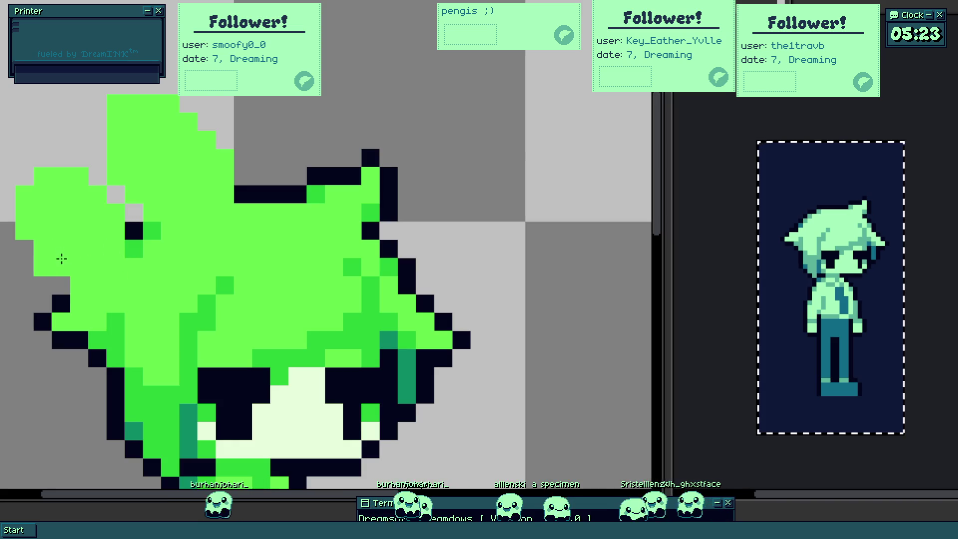
key(ctrl+0)
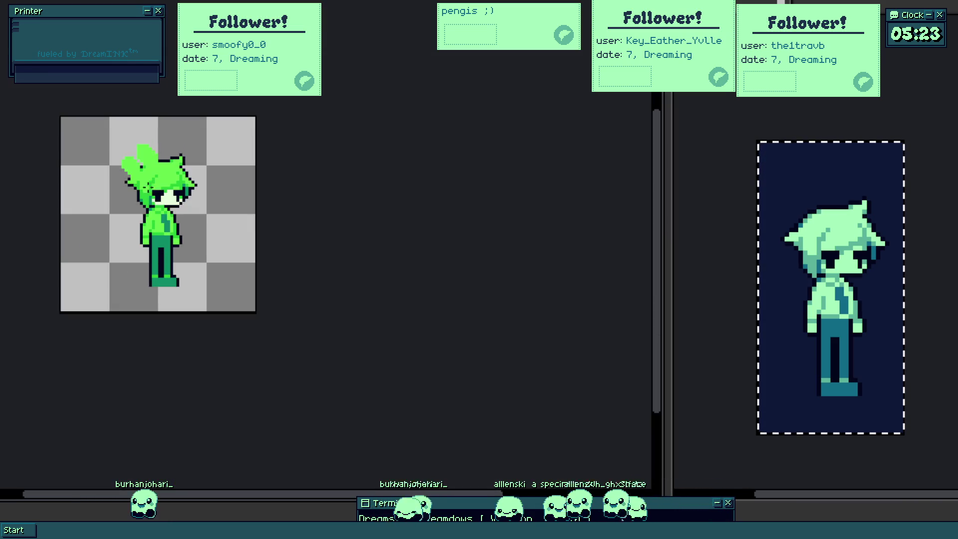
scroll(220, 159, up, 1)
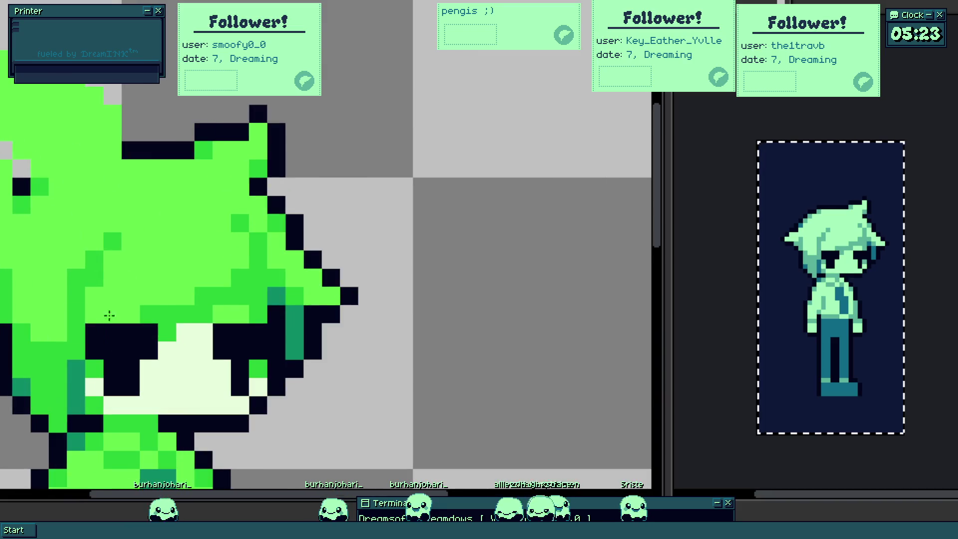
scroll(107, 314, up, 1)
scroll(216, 278, up, 1)
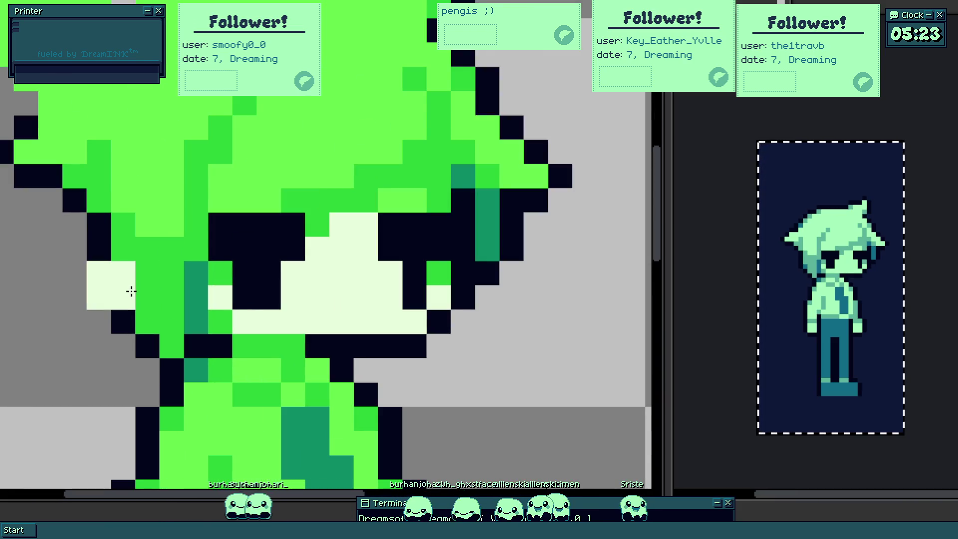
click(209, 339)
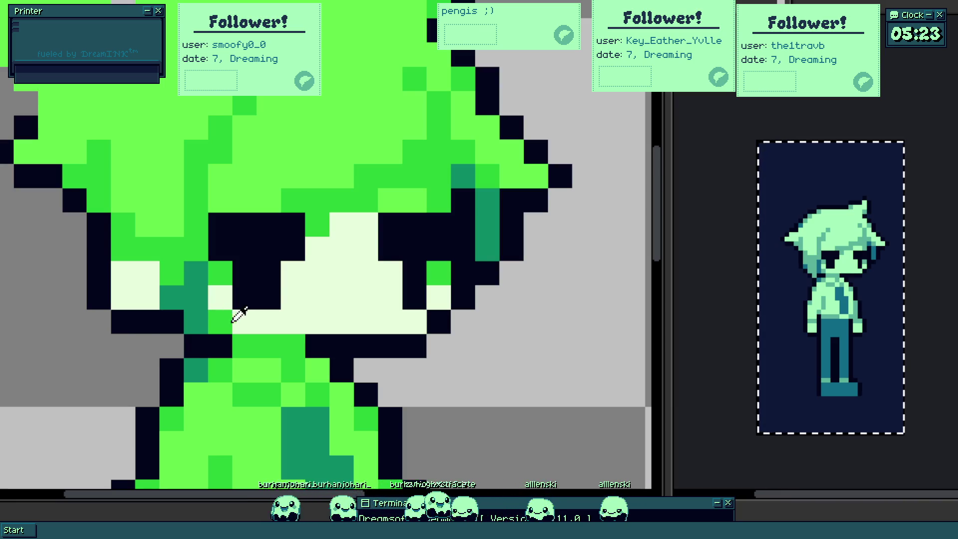
mouse_move(200, 318)
mouse_down()
mouse_move(221, 311)
mouse_move(193, 299)
mouse_up()
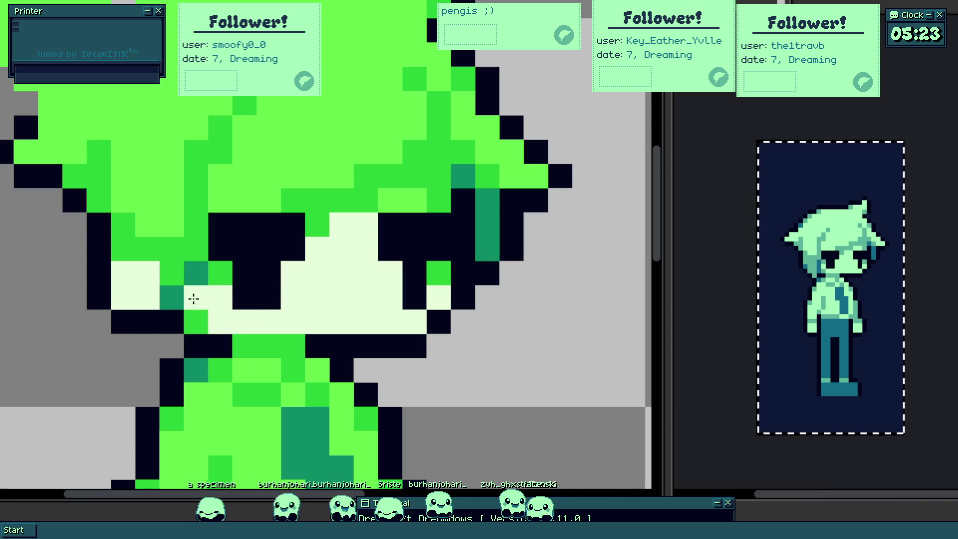
scroll(195, 281, down, 2)
scroll(203, 283, up, 2)
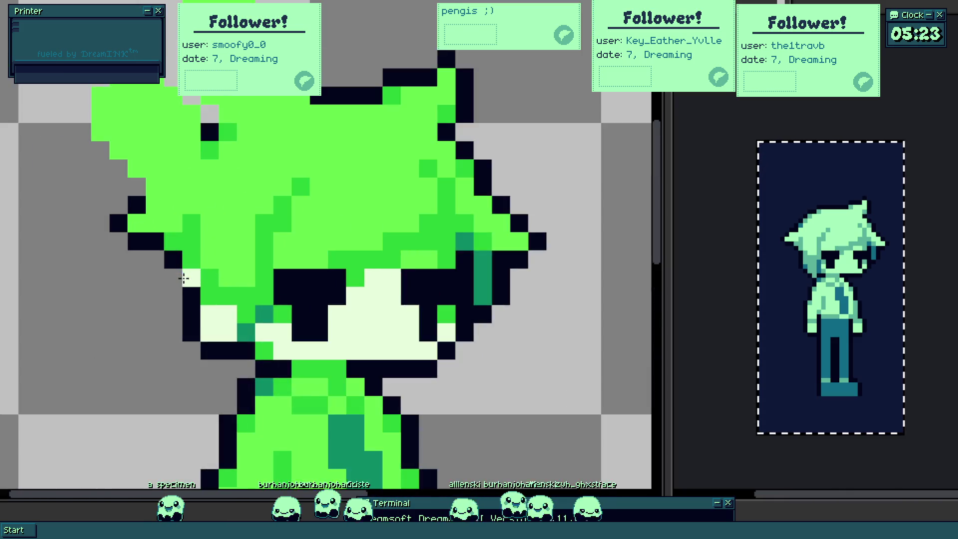
scroll(217, 285, up, 1)
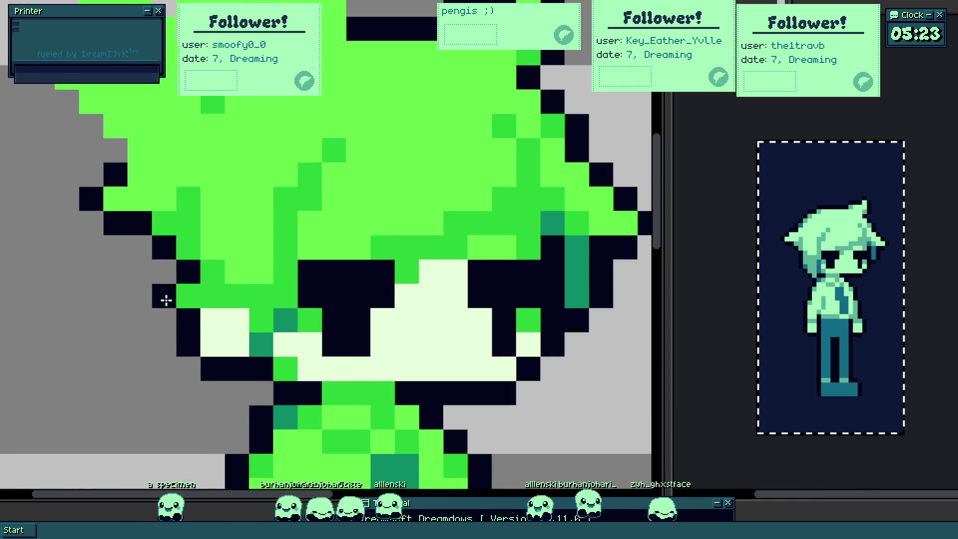
scroll(165, 300, down, 2)
scroll(300, 199, up, 2)
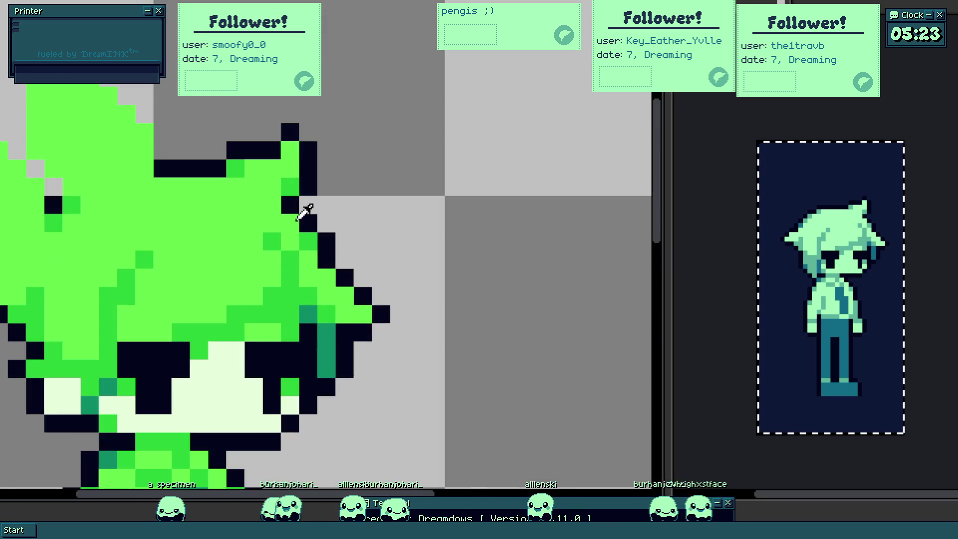
scroll(320, 198, up, 1)
- Outline the hair tip in black and erase stray pixels around it
click(259, 186)
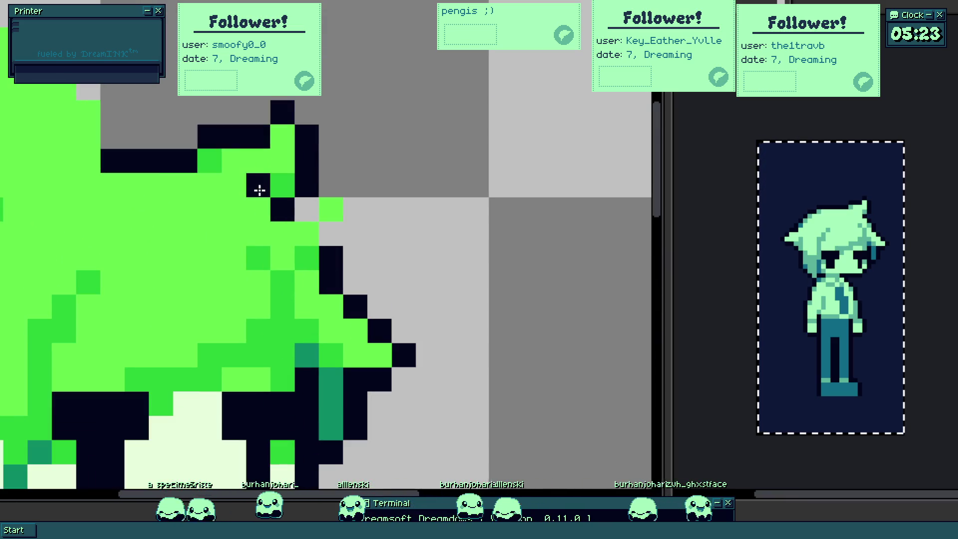
key(e)
mouse_move(224, 127)
mouse_down()
mouse_move(295, 151)
mouse_move(296, 174)
mouse_up()
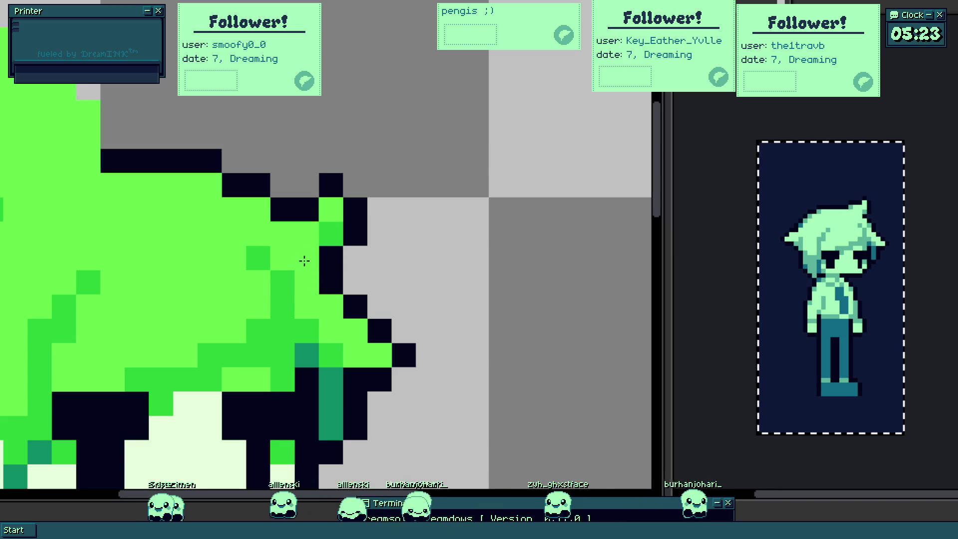
scroll(292, 285, down, 3)
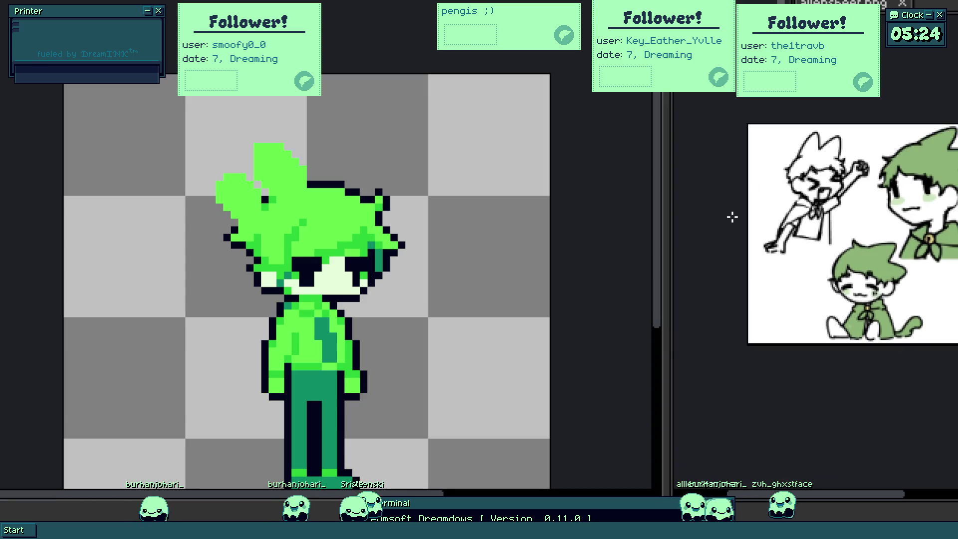
scroll(500, 238, up, 1)
scroll(337, 231, up, 1)
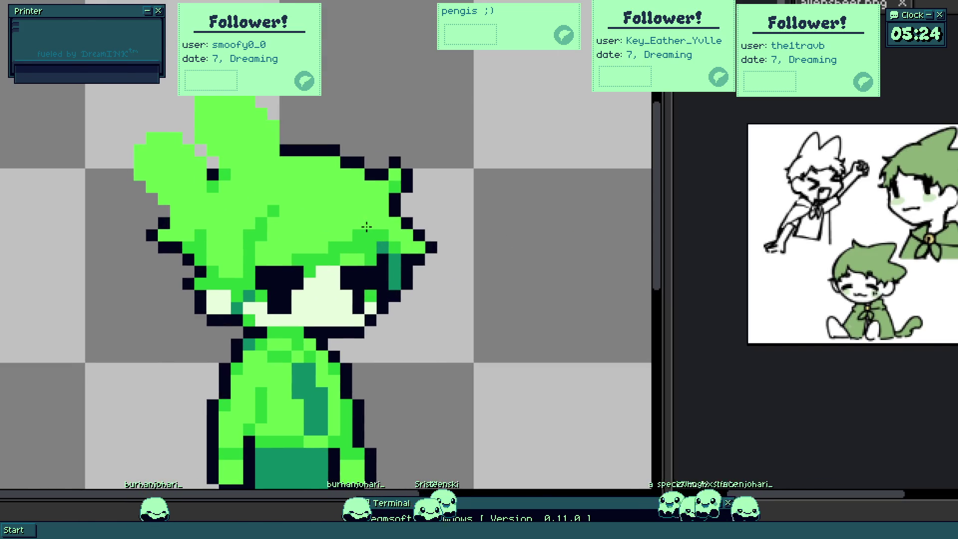
scroll(368, 229, up, 1)
scroll(359, 201, up, 1)
scroll(368, 222, up, 1)
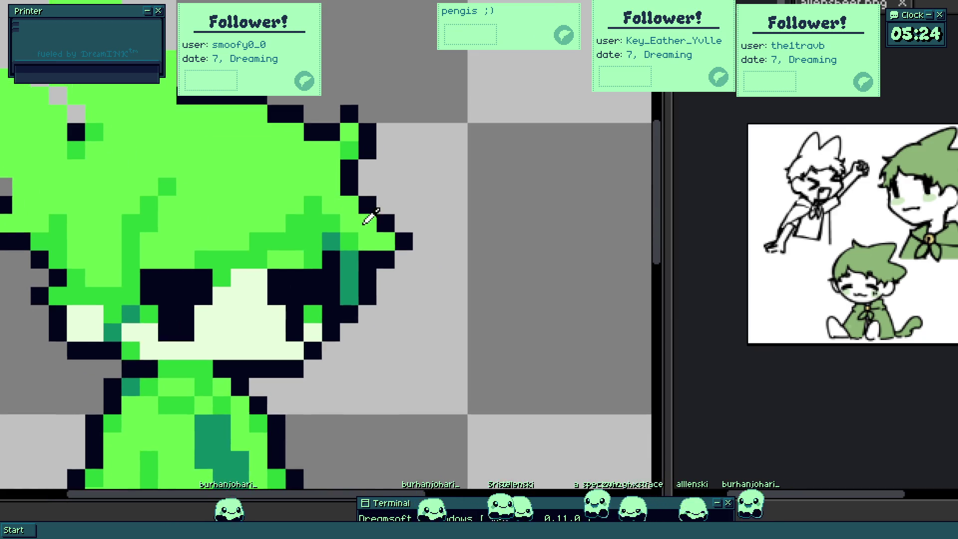
scroll(366, 215, up, 1)
scroll(335, 158, up, 1)
- Outline the hair's right edge in black and clean stray pixels beside it
drag(335, 157, 354, 201)
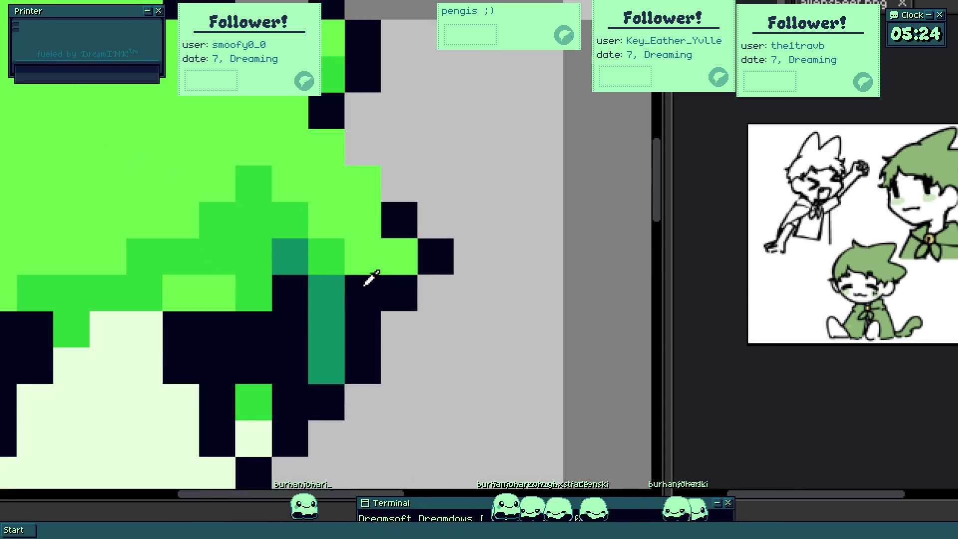
drag(328, 244, 328, 222)
click(328, 244)
drag(363, 146, 391, 195)
drag(363, 256, 460, 250)
click(398, 292)
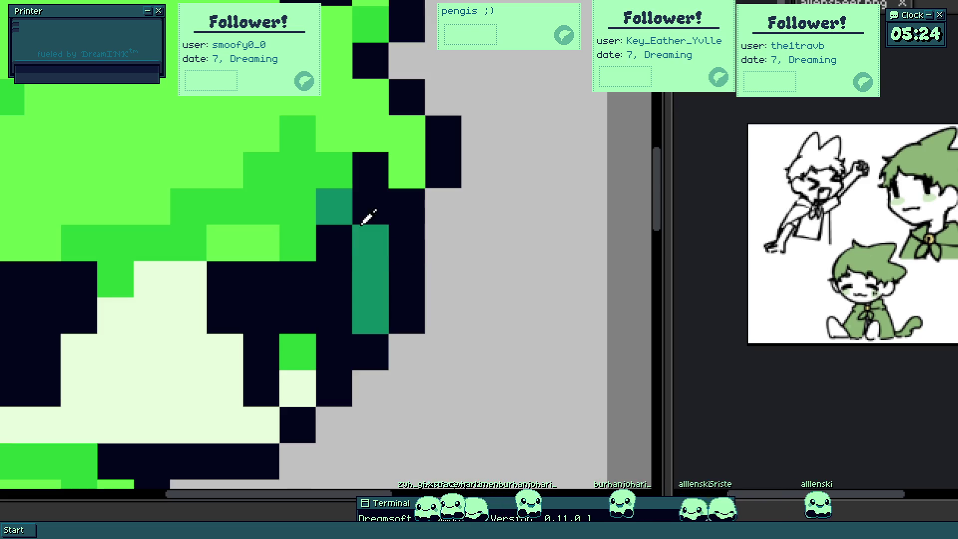
- Repaint the teal hair strip bright green and tidy the lower-right outline
mouse_move(337, 199)
mouse_down()
mouse_move(373, 241)
mouse_move(346, 248)
mouse_move(349, 289)
mouse_move(404, 250)
mouse_move(379, 322)
mouse_up()
click(405, 250)
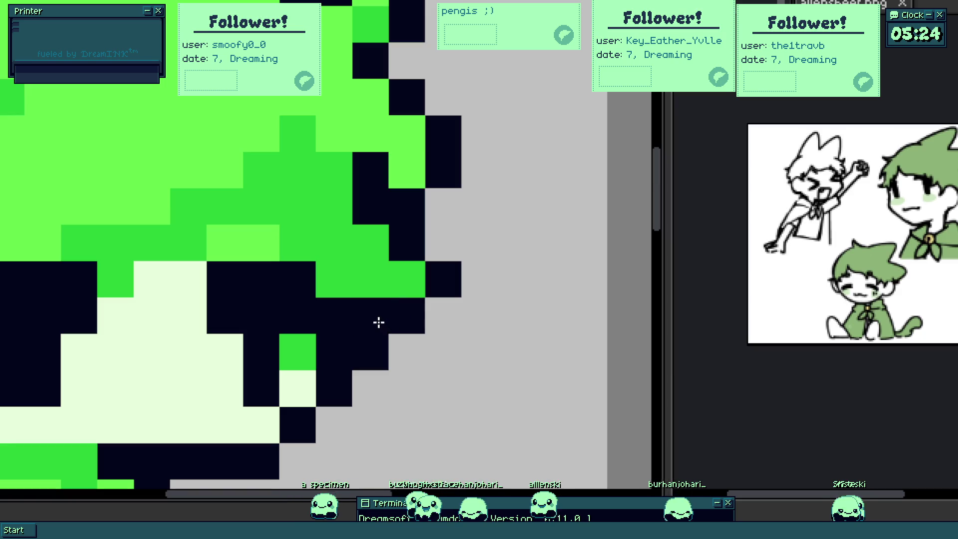
scroll(381, 352, down, 5)
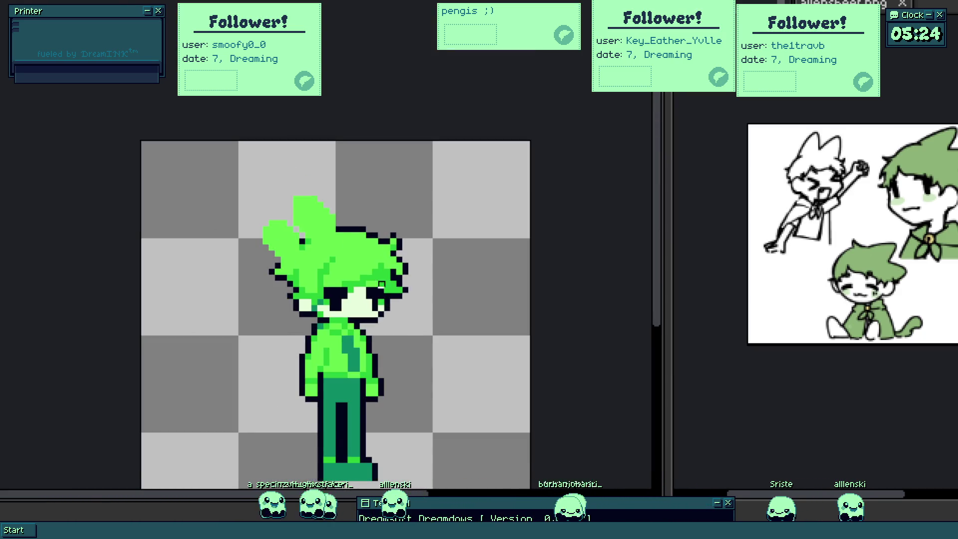
scroll(381, 283, up, 5)
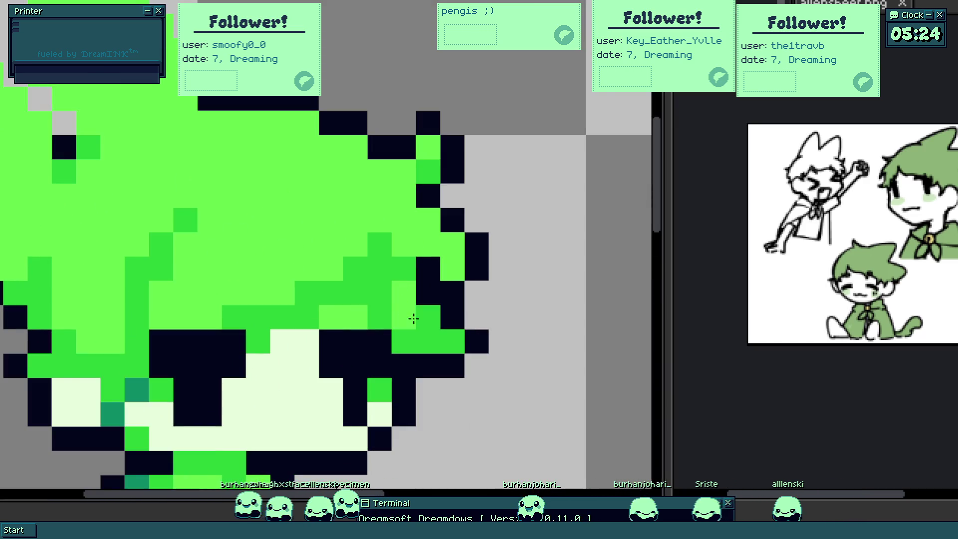
mouse_move(380, 285)
mouse_down()
mouse_move(374, 263)
mouse_move(345, 255)
mouse_up()
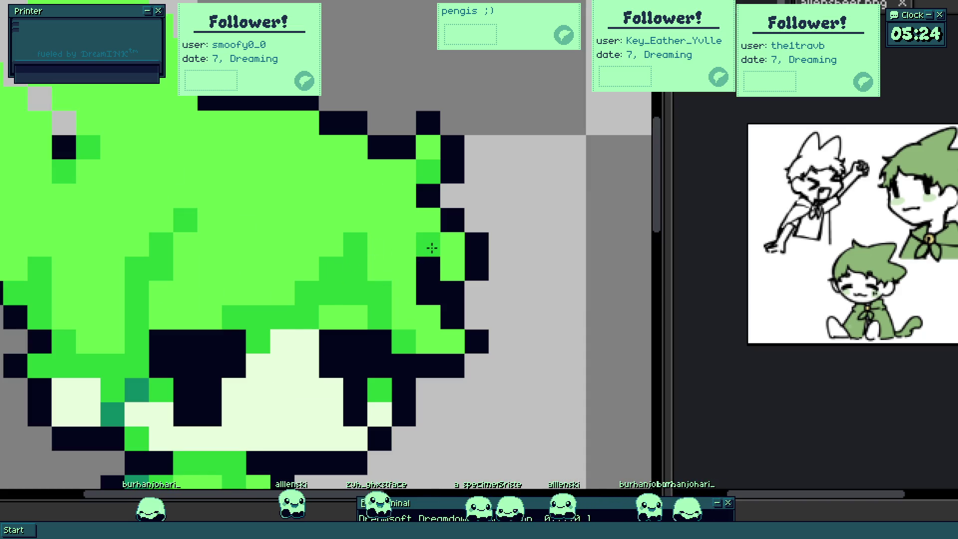
scroll(432, 247, down, 5)
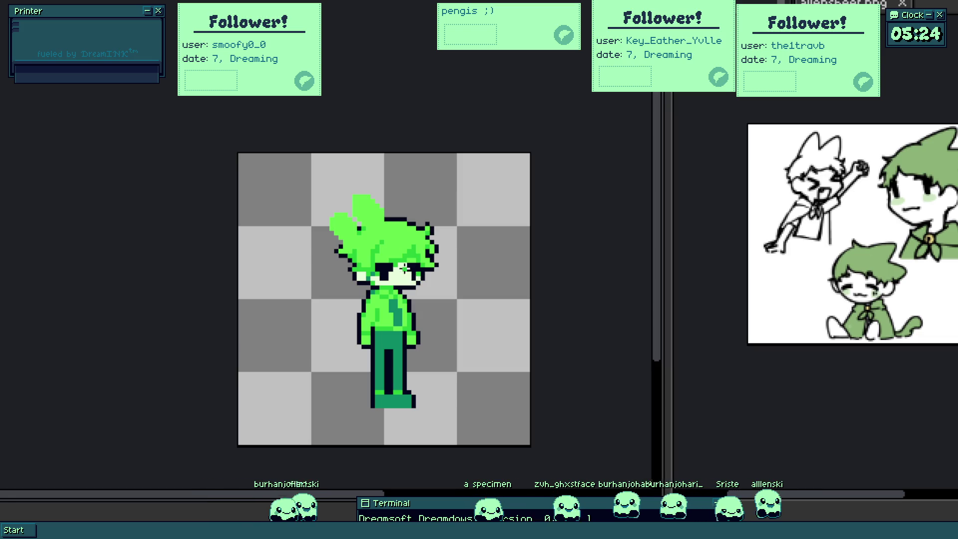
scroll(406, 267, up, 2)
scroll(398, 248, up, 2)
scroll(380, 225, up, 1)
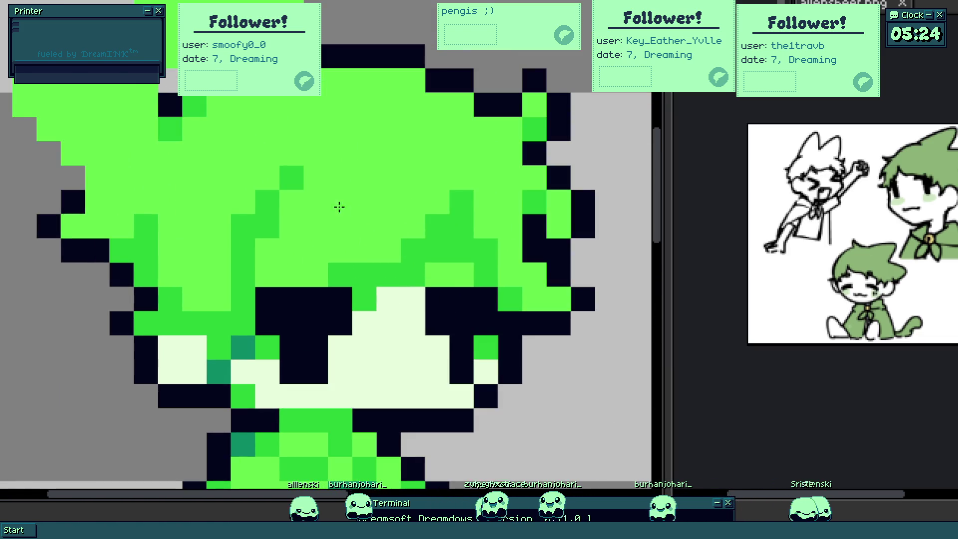
- Add darker green shading strands and a lengthened streak on the hair's right
click(316, 274)
drag(340, 203, 337, 231)
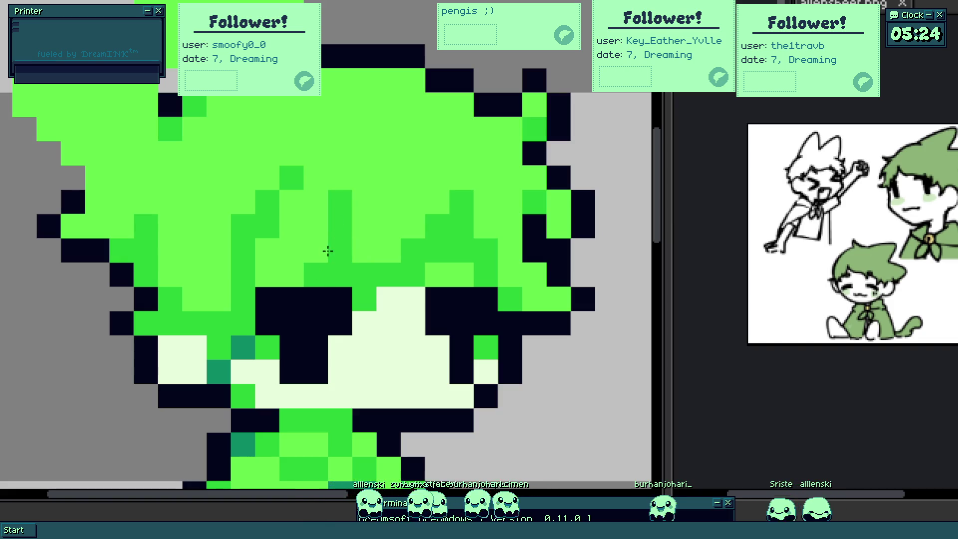
click(365, 250)
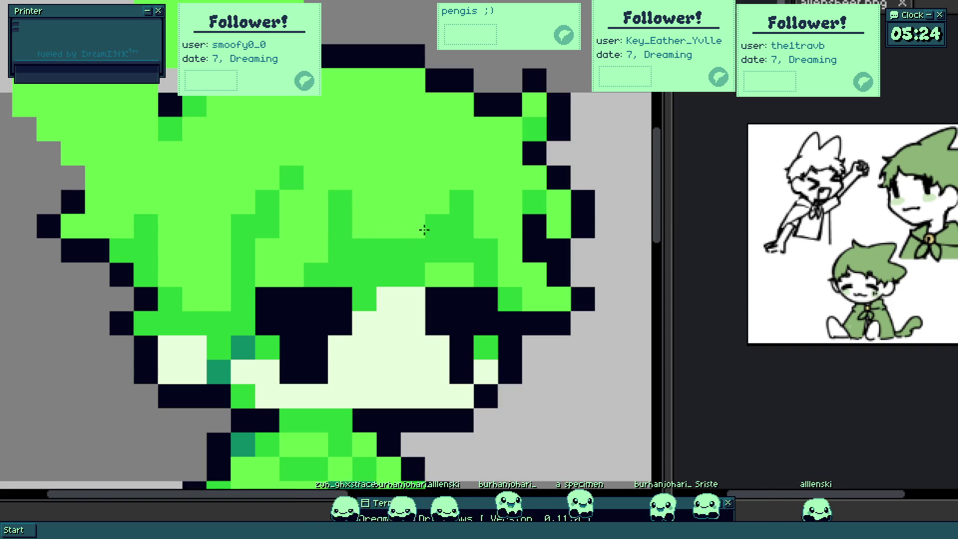
click(437, 226)
click(451, 220)
click(463, 203)
click(461, 202)
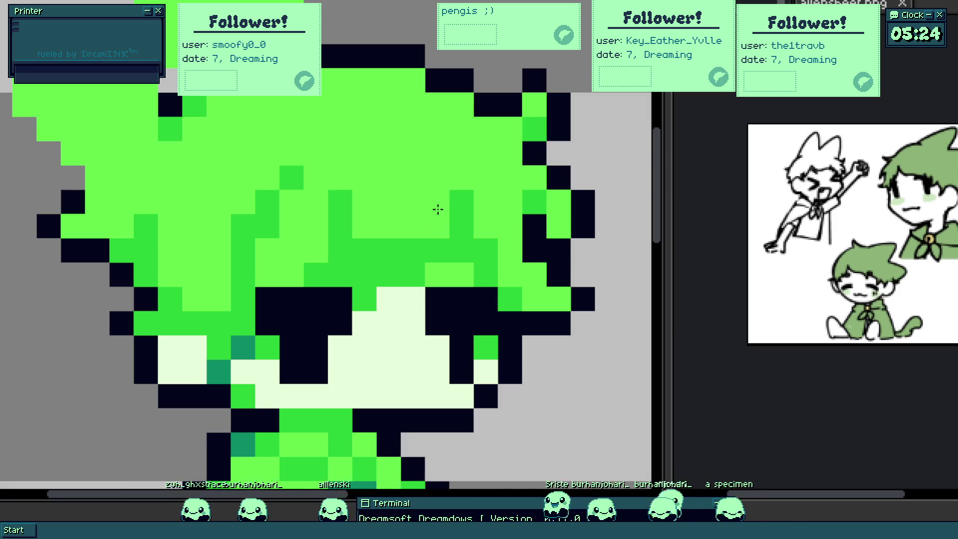
scroll(438, 209, down, 3)
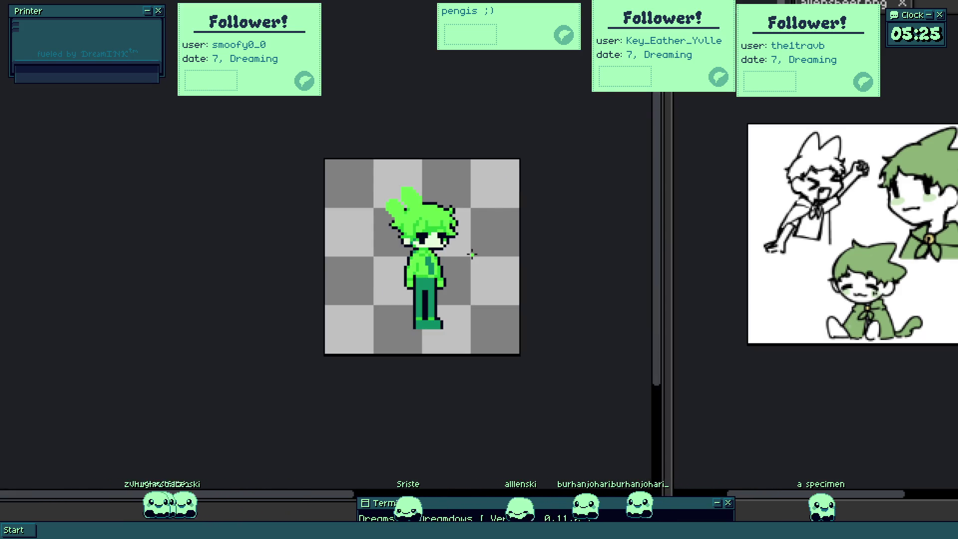
scroll(413, 217, up, 2)
scroll(373, 210, up, 2)
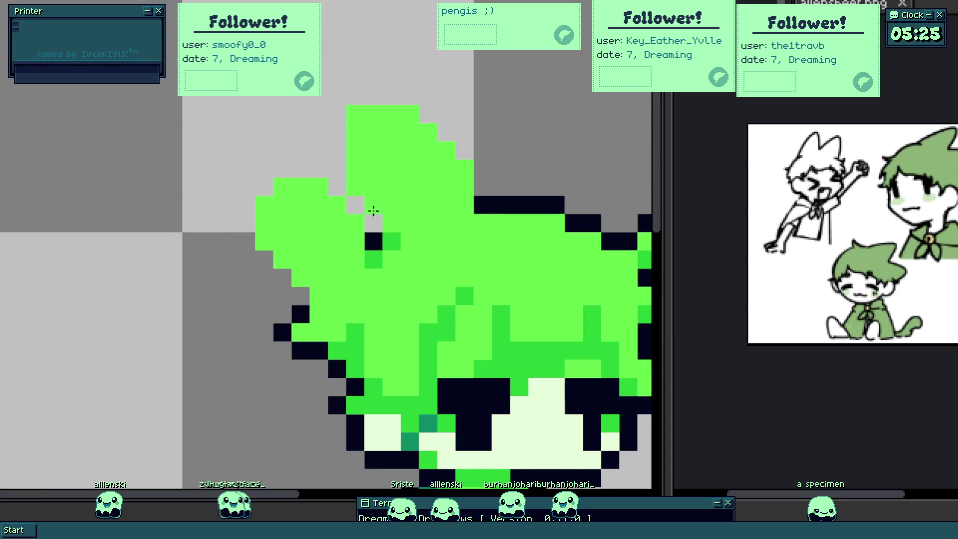
scroll(373, 210, up, 1)
- Draw a diagonal black line up the left spike and outline the hair's left edge
click(330, 191)
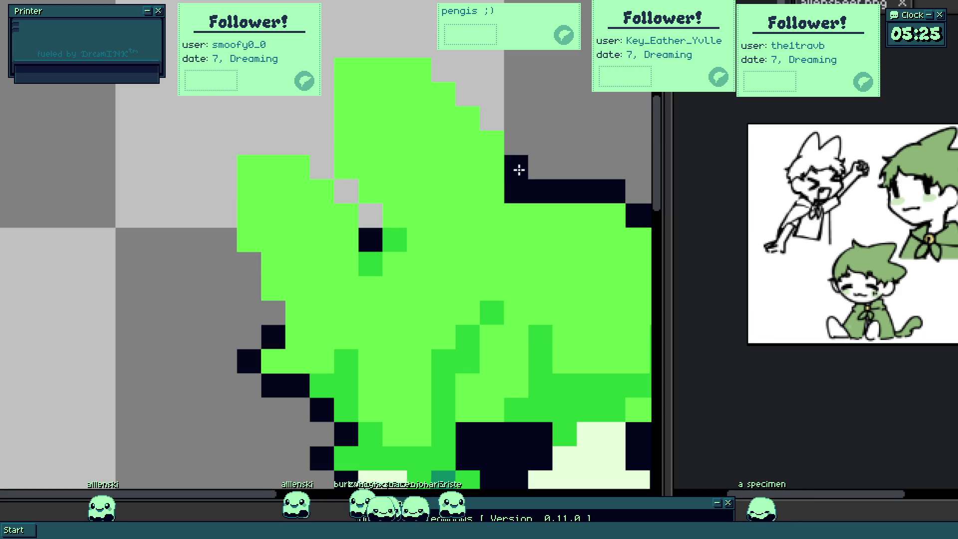
mouse_move(509, 168)
mouse_down()
mouse_move(461, 87)
mouse_move(379, 45)
mouse_move(224, 142)
mouse_move(347, 170)
mouse_move(385, 210)
mouse_move(366, 252)
mouse_move(375, 217)
mouse_up()
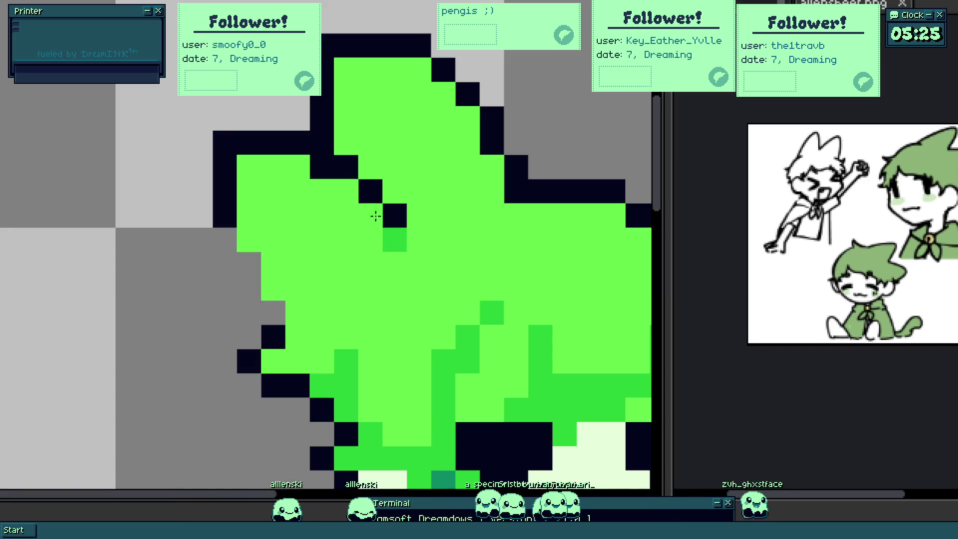
drag(224, 203, 270, 322)
scroll(282, 242, down, 3)
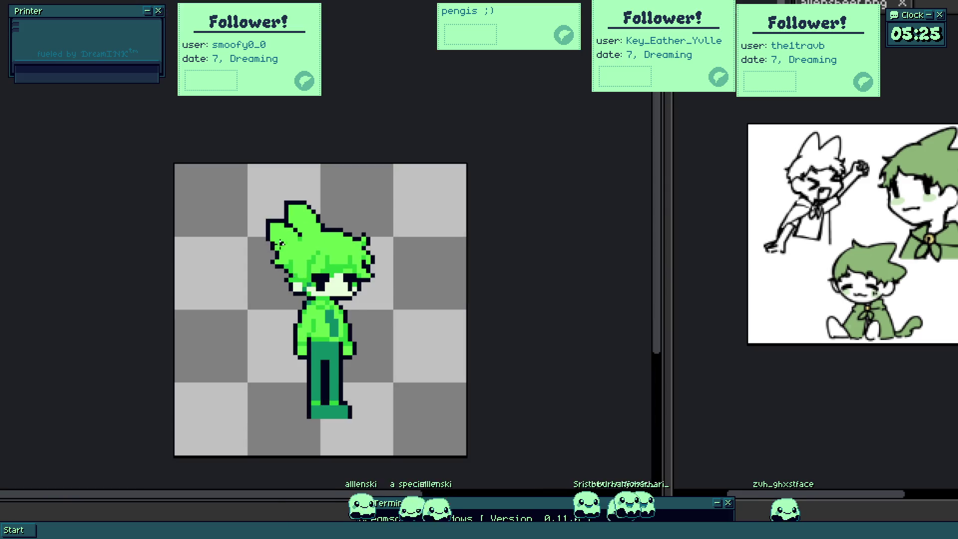
scroll(308, 262, up, 3)
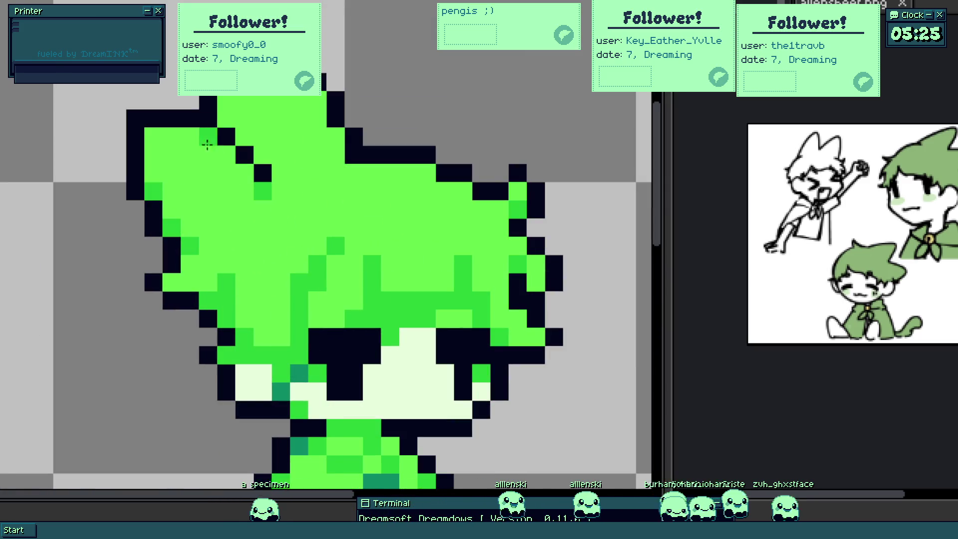
scroll(297, 216, down, 3)
scroll(300, 207, up, 3)
- Add darker green shading pixels through the hair
drag(234, 168, 276, 188)
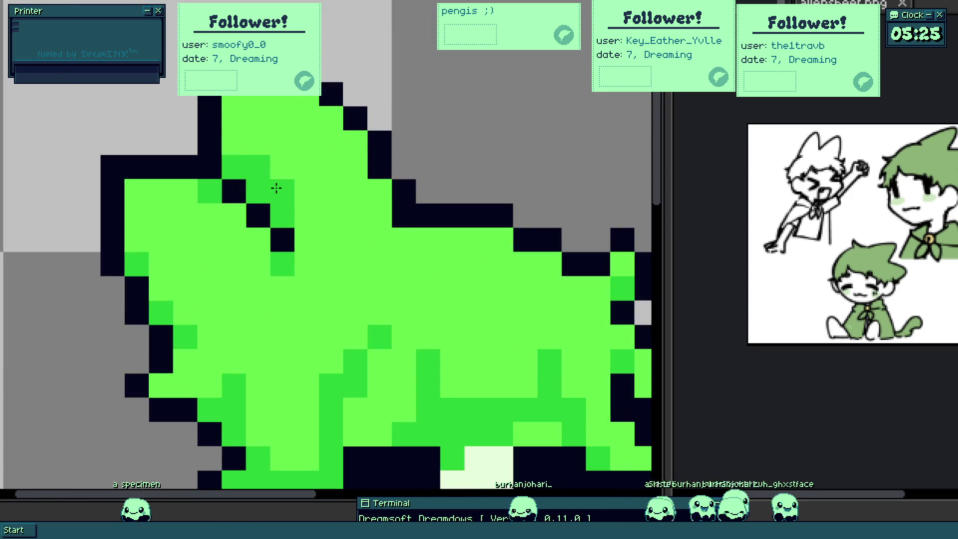
key(ctrl)
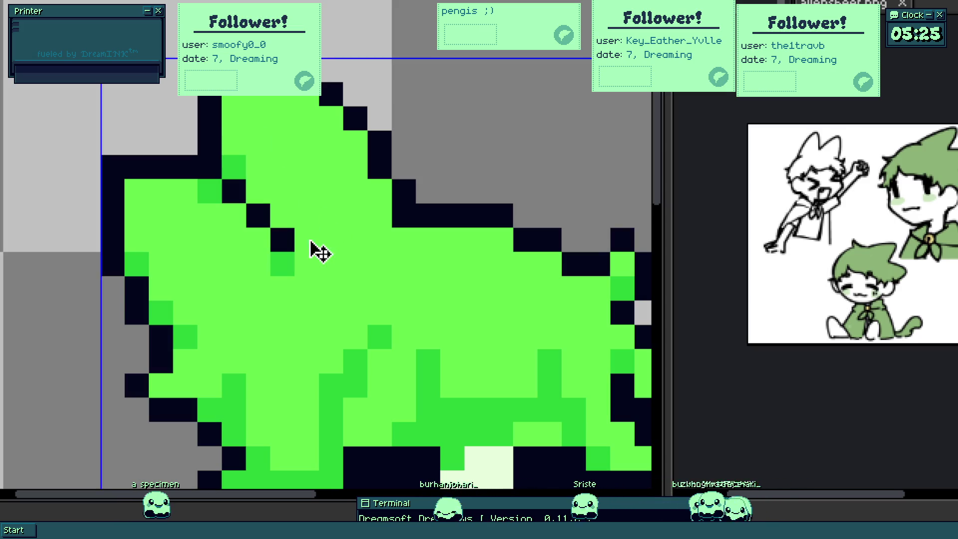
click(281, 213)
click(302, 244)
click(283, 288)
click(307, 263)
scroll(307, 261, down, 5)
scroll(320, 257, up, 5)
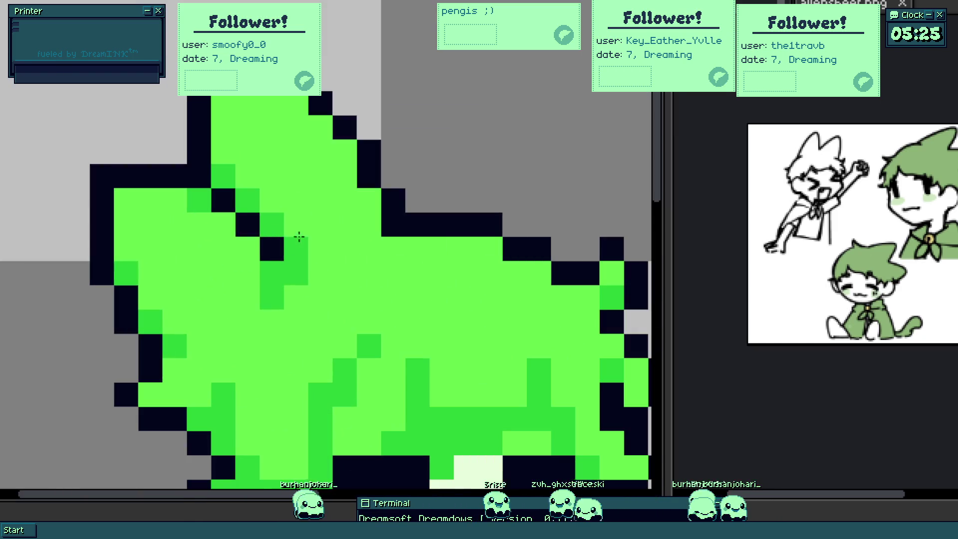
scroll(300, 242, down, 3)
scroll(309, 320, up, 2)
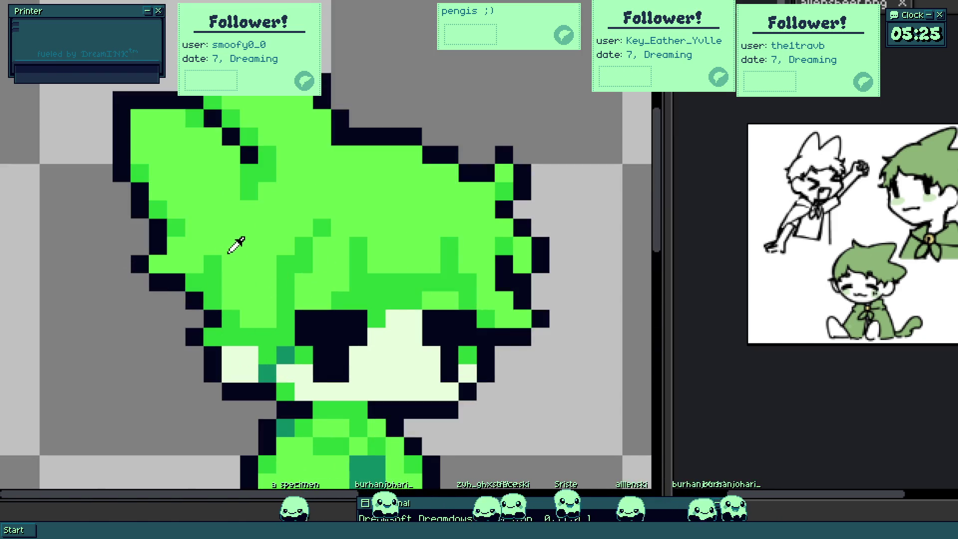
scroll(187, 216, up, 1)
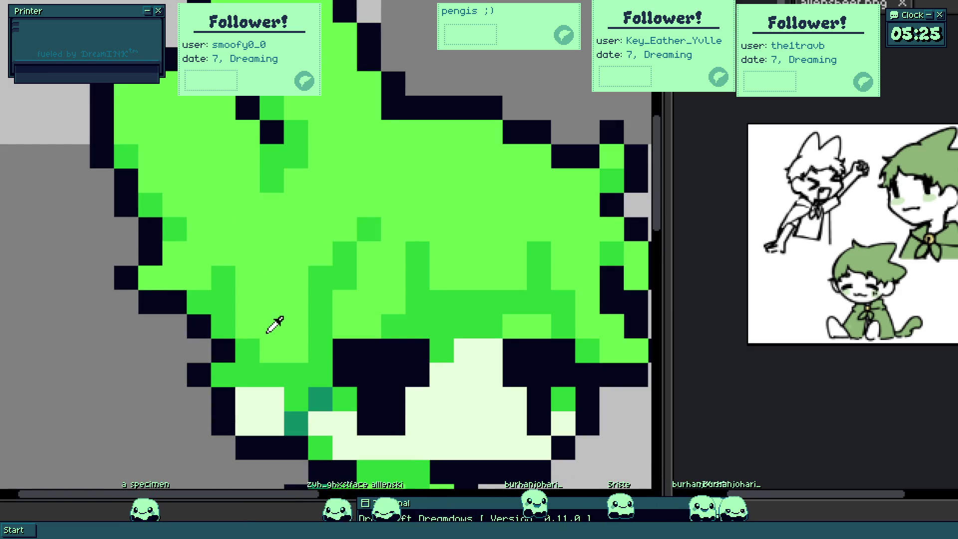
- Tidy the black outline beside the face and cheek and shift the ear outline right
drag(275, 325, 226, 221)
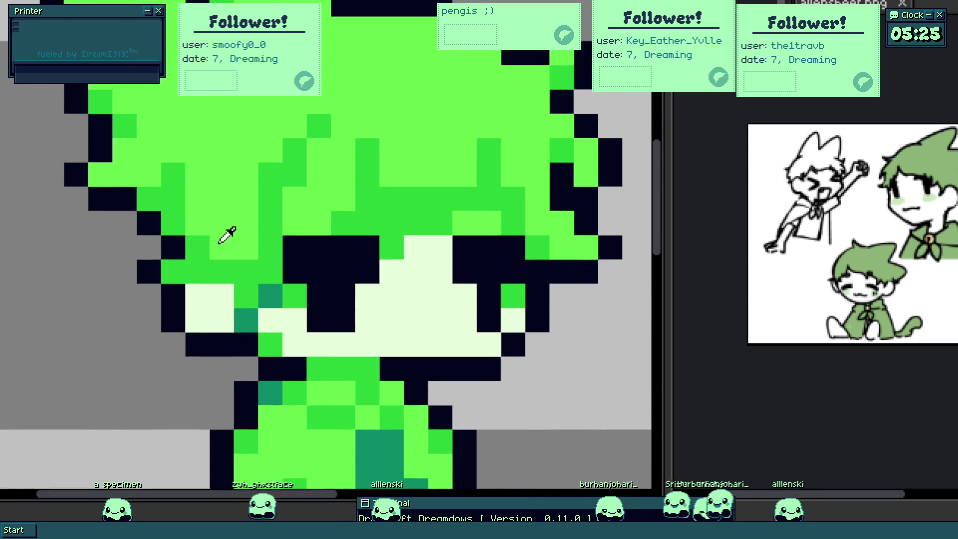
click(151, 218)
drag(173, 199, 148, 223)
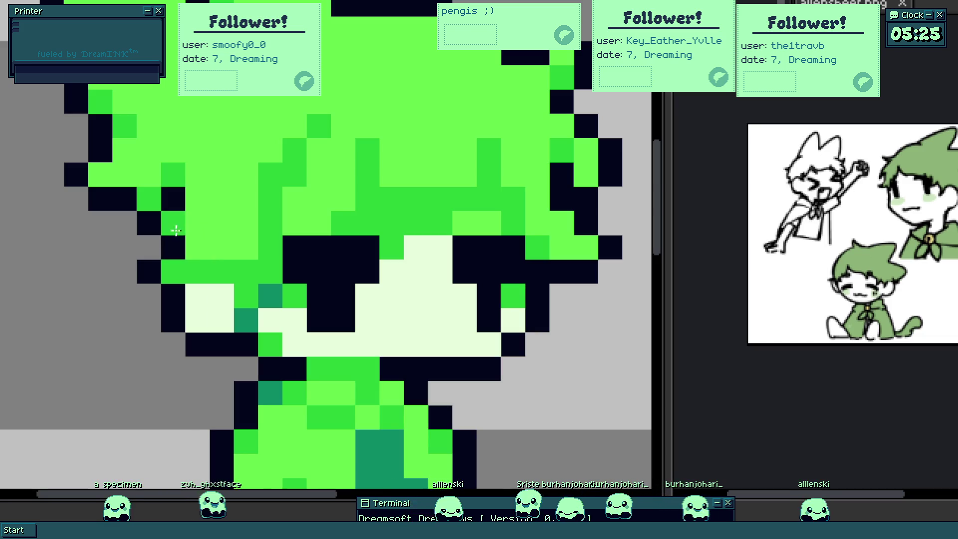
click(188, 255)
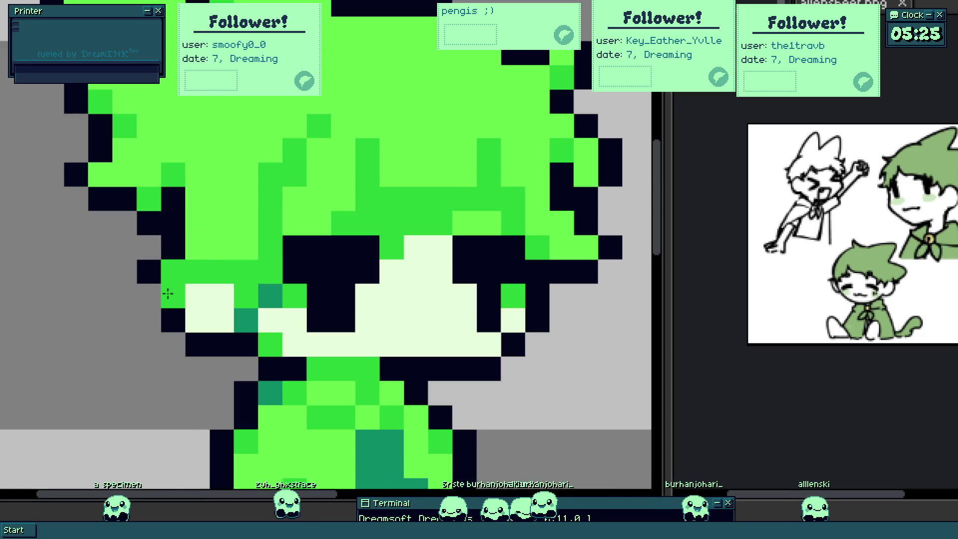
scroll(138, 284, down, 2)
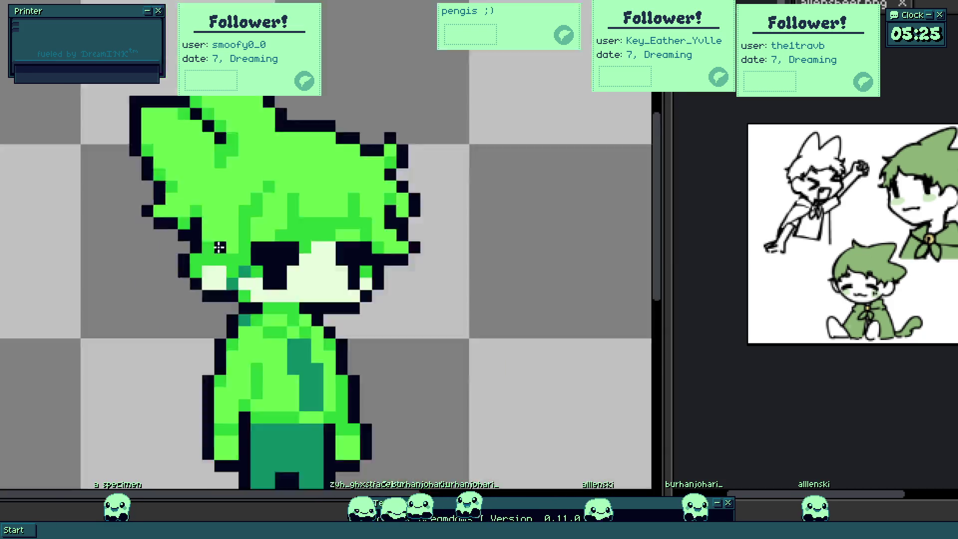
scroll(180, 277, down, 1)
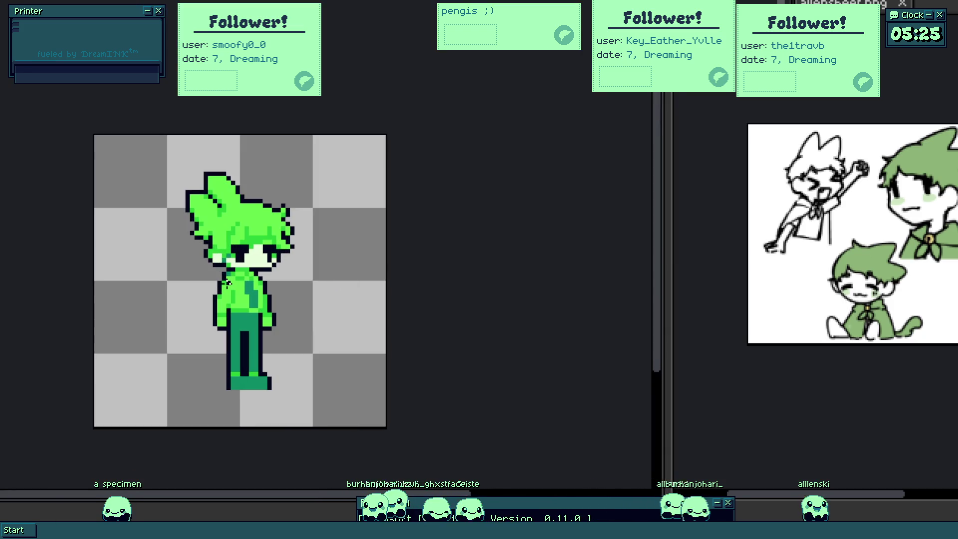
scroll(262, 280, up, 2)
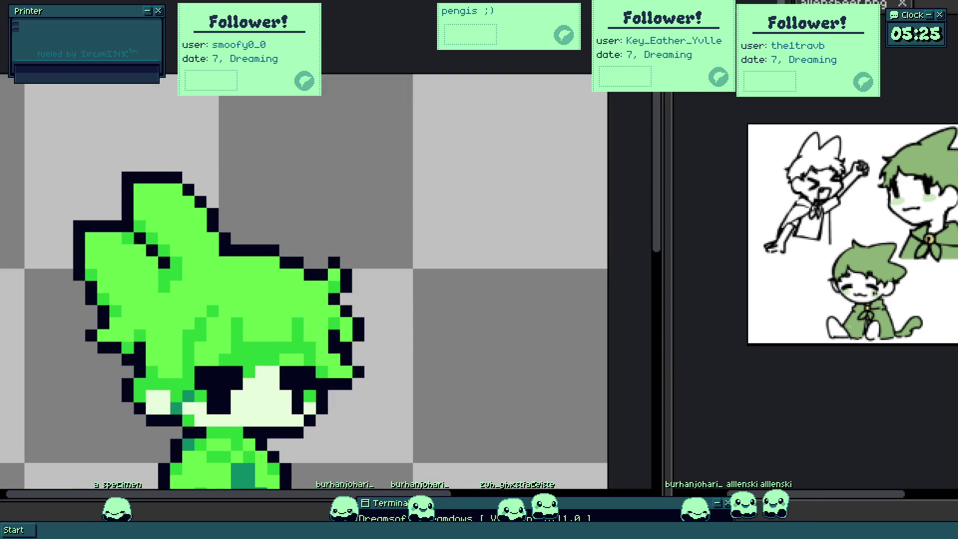
scroll(224, 273, up, 1)
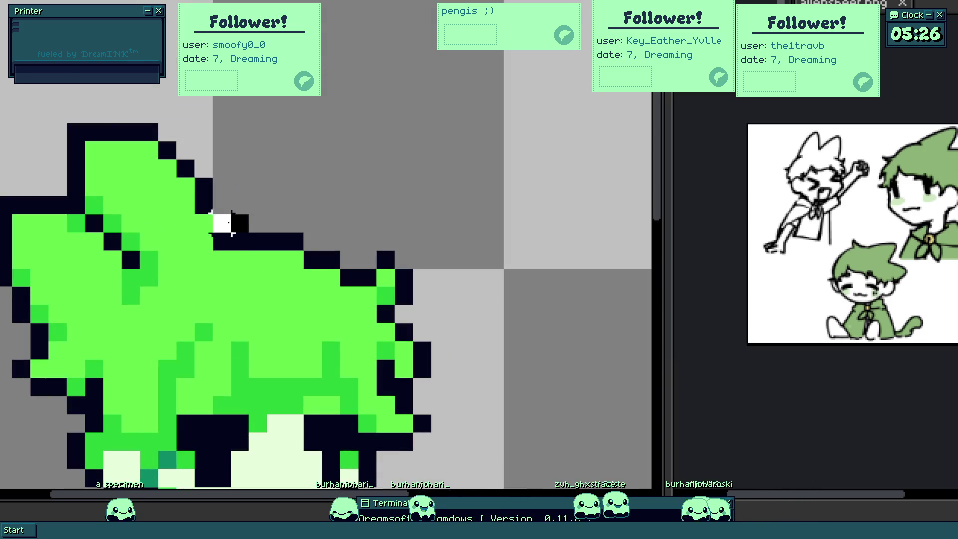
drag(225, 225, 68, 330)
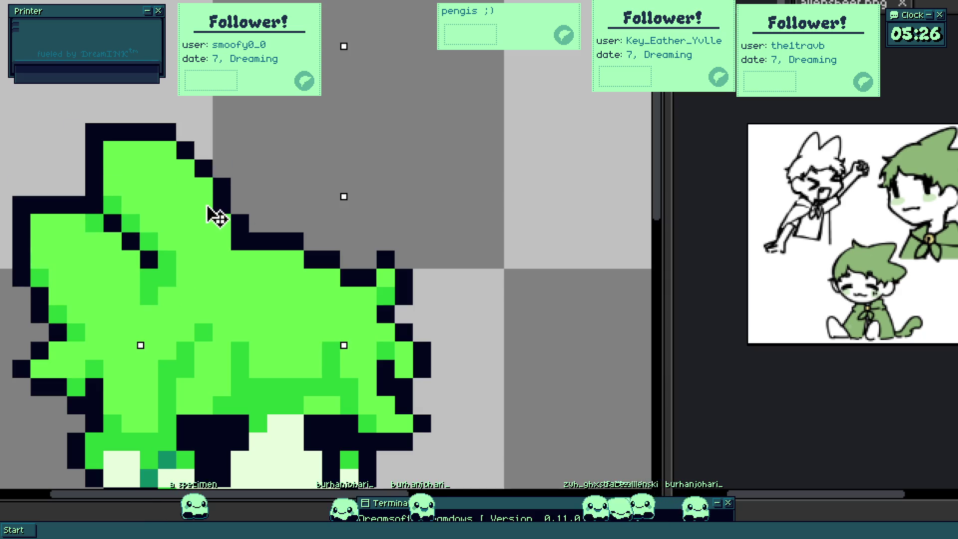
scroll(224, 213, down, 3)
scroll(228, 217, up, 2)
drag(160, 188, 228, 207)
scroll(228, 240, up, 2)
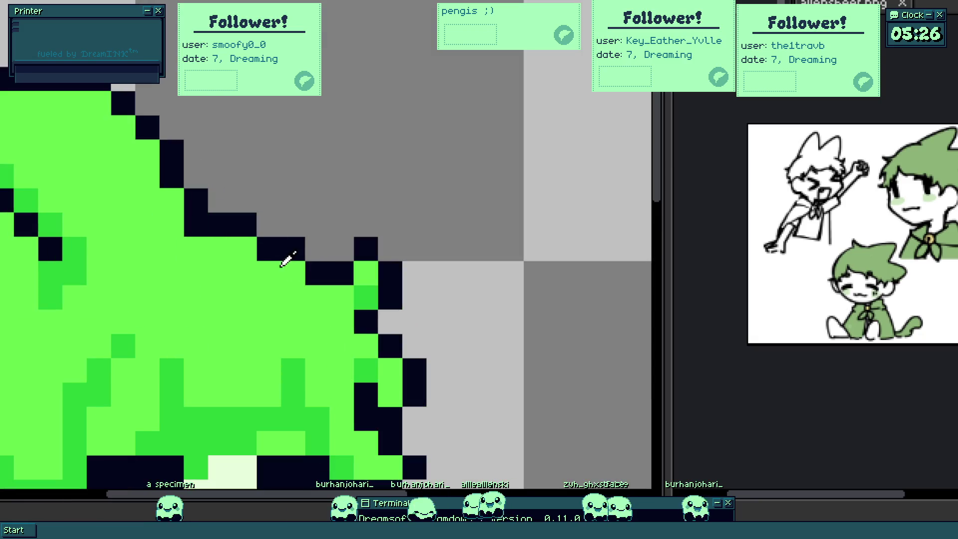
scroll(199, 262, down, 4)
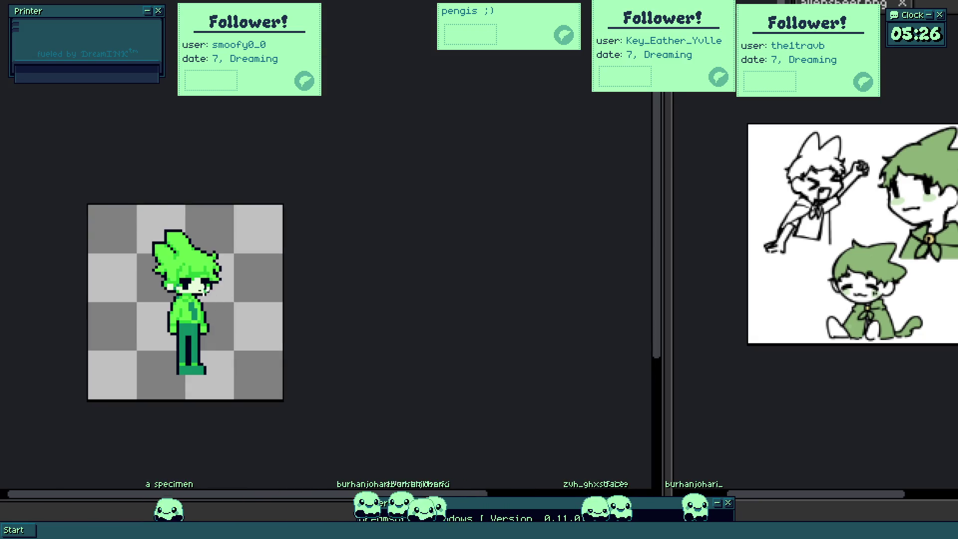
scroll(193, 260, up, 4)
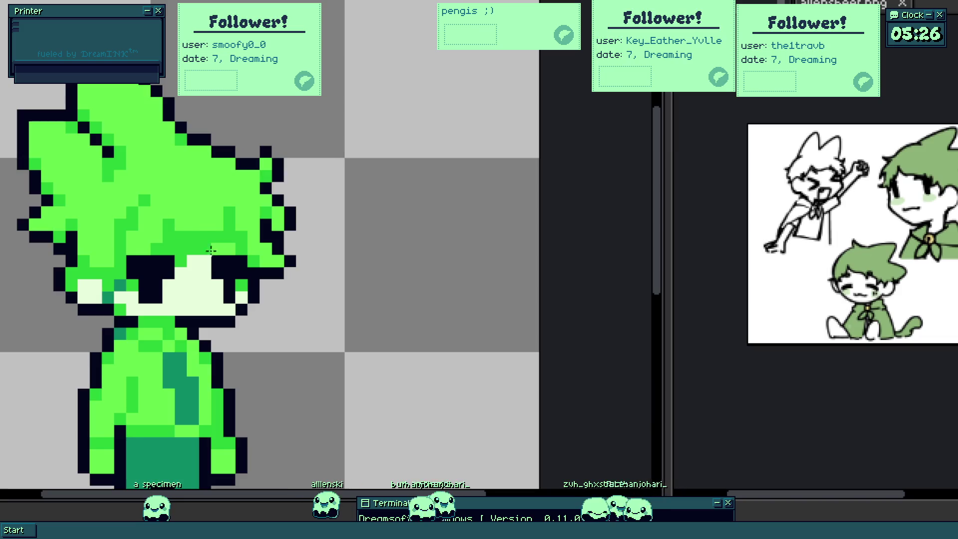
scroll(205, 244, up, 3)
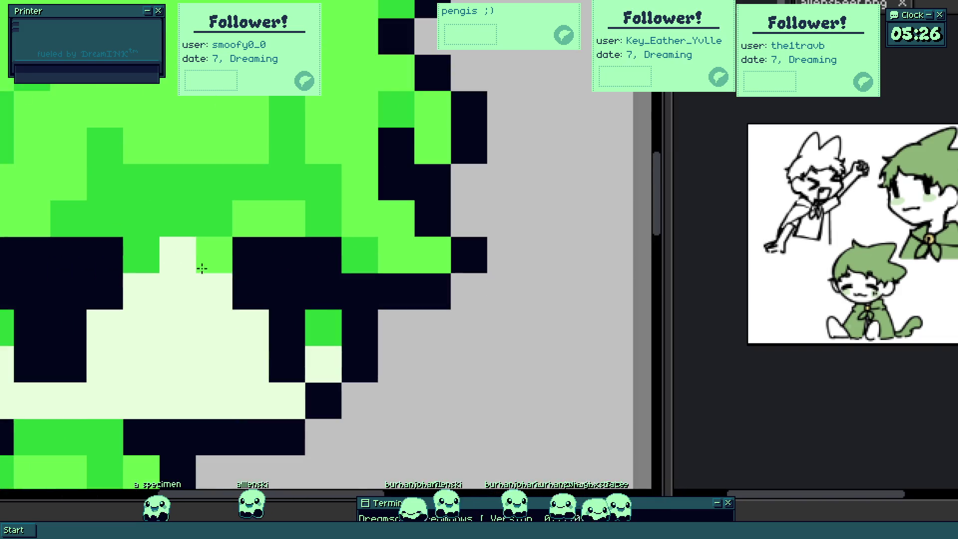
scroll(186, 317, down, 2)
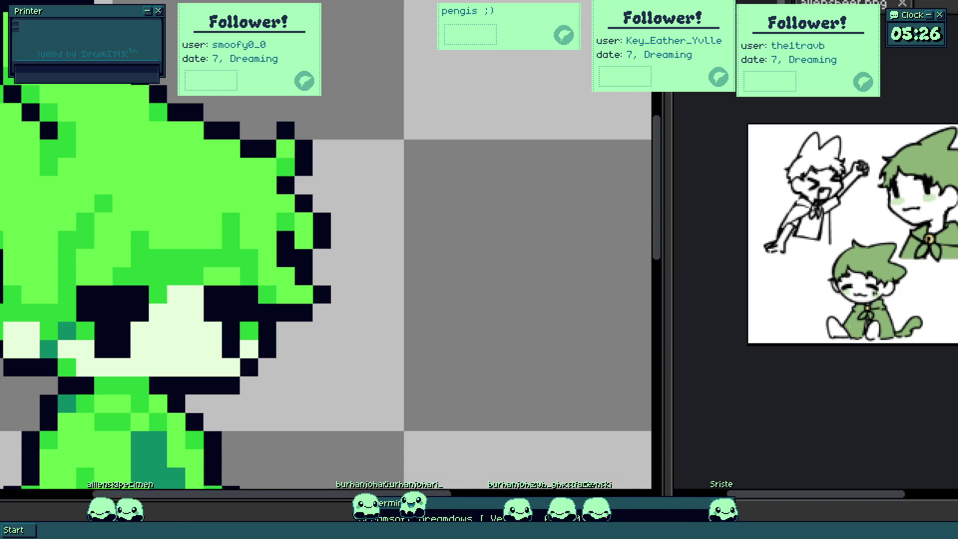
scroll(157, 300, up, 2)
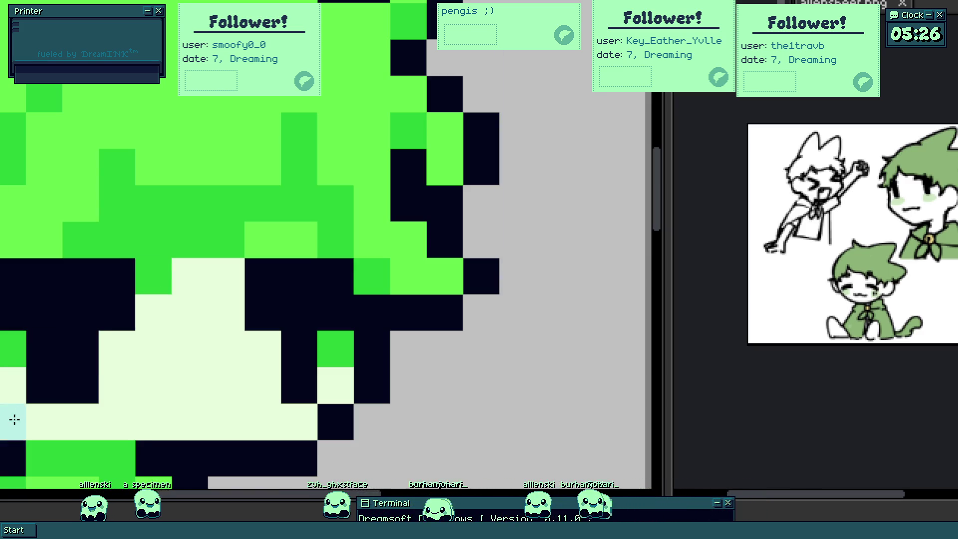
- Paint a pale cyan shadow band under the fringe, undoing an accidental face fill
drag(188, 277, 225, 277)
click(118, 240)
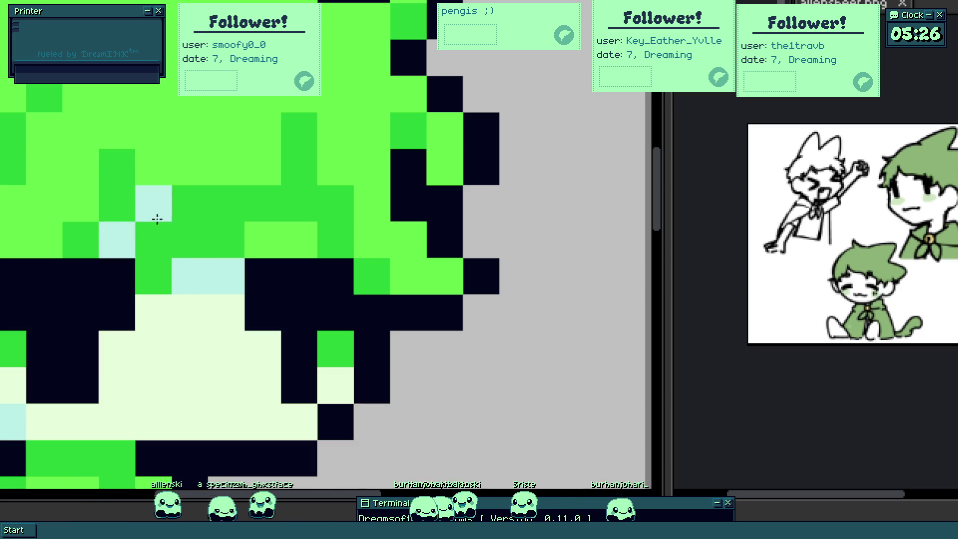
drag(156, 232, 299, 243)
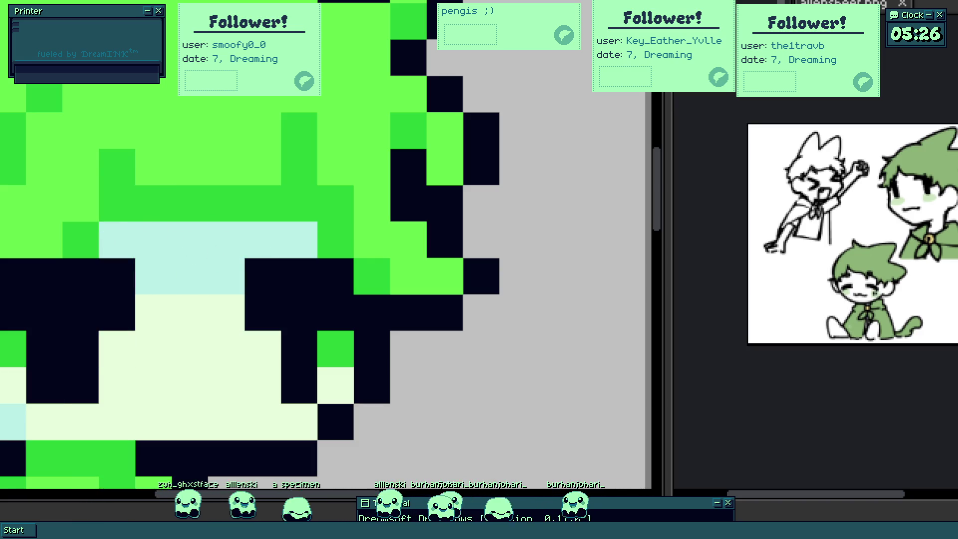
click(197, 317)
key(ctrl+z)
scroll(197, 308, down, 4)
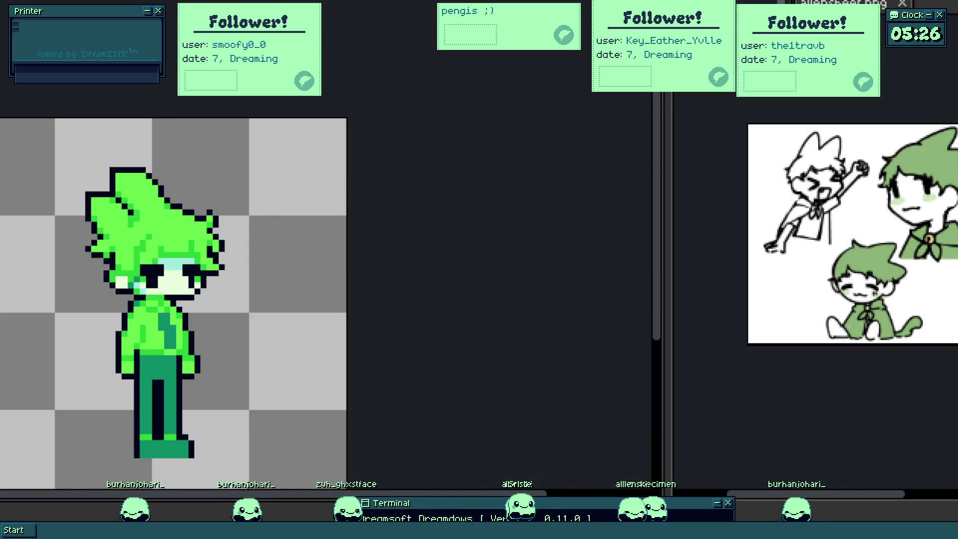
scroll(82, 276, up, 3)
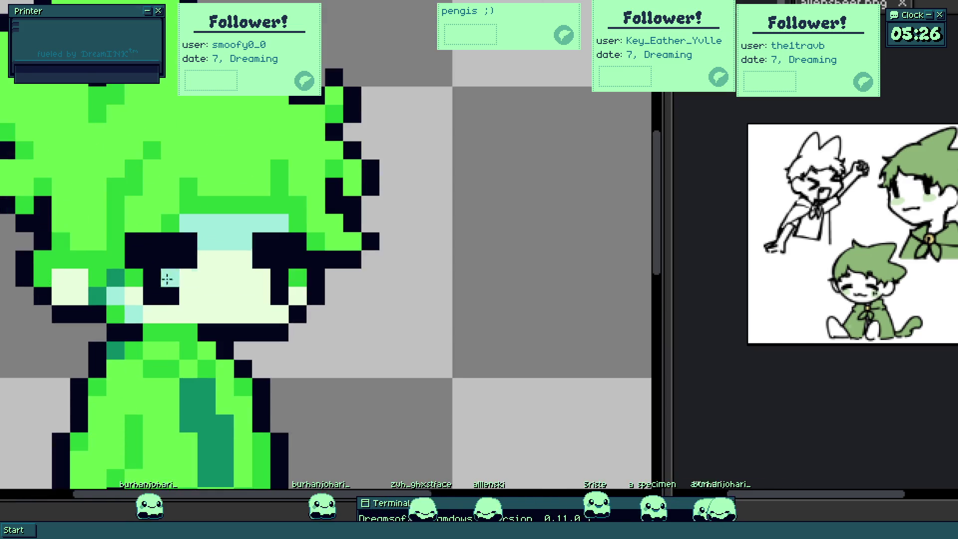
scroll(108, 279, up, 1)
scroll(97, 288, up, 2)
- Touch up cream edge pixels and add pale cyan shading on both cheeks
click(4, 278)
mouse_move(46, 270)
mouse_down()
mouse_move(53, 297)
mouse_move(92, 327)
mouse_up()
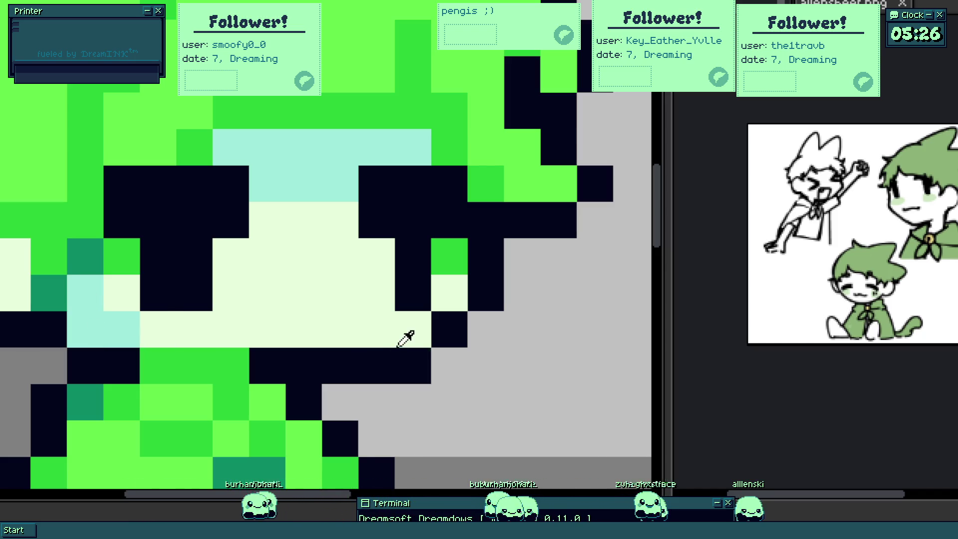
click(406, 328)
click(447, 261)
click(201, 265)
scroll(128, 263, down, 2)
scroll(129, 263, down, 2)
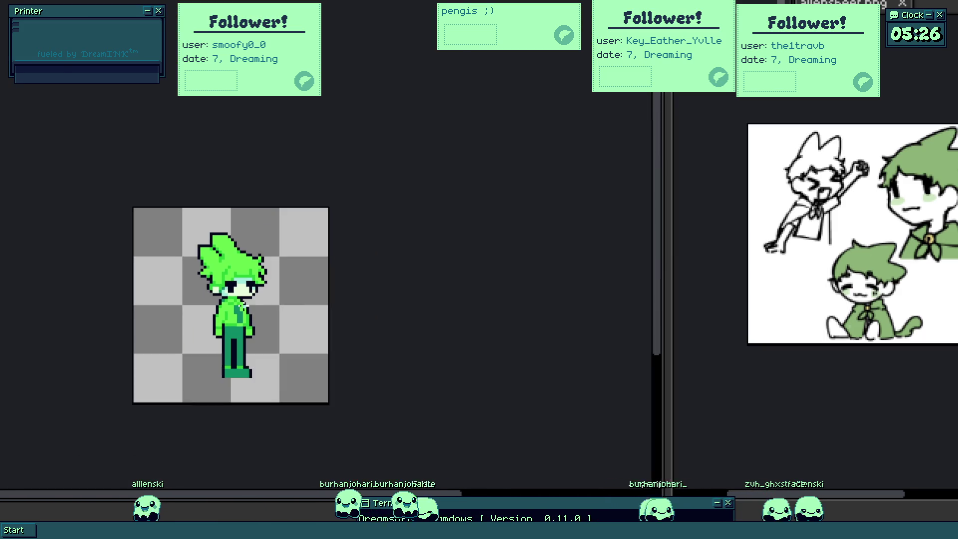
scroll(252, 311, up, 2)
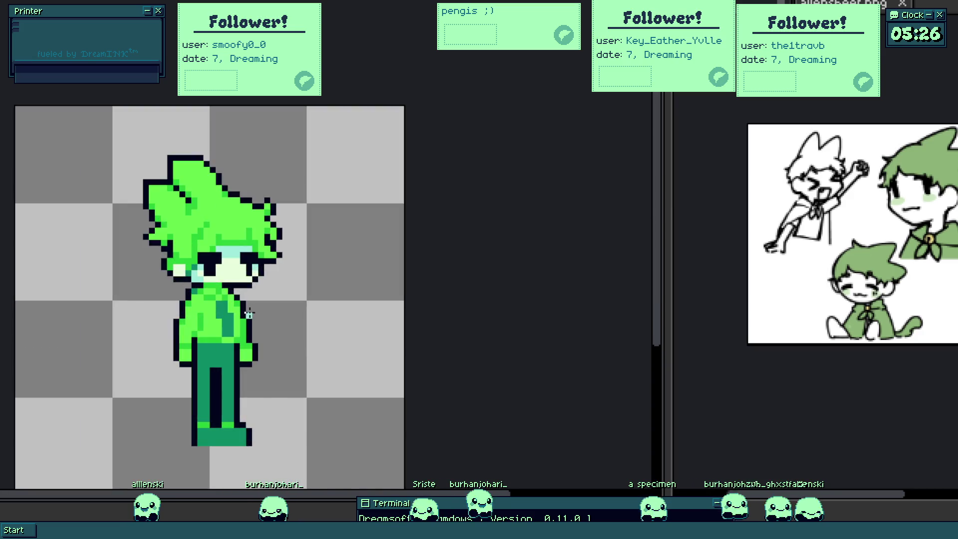
scroll(206, 334, up, 2)
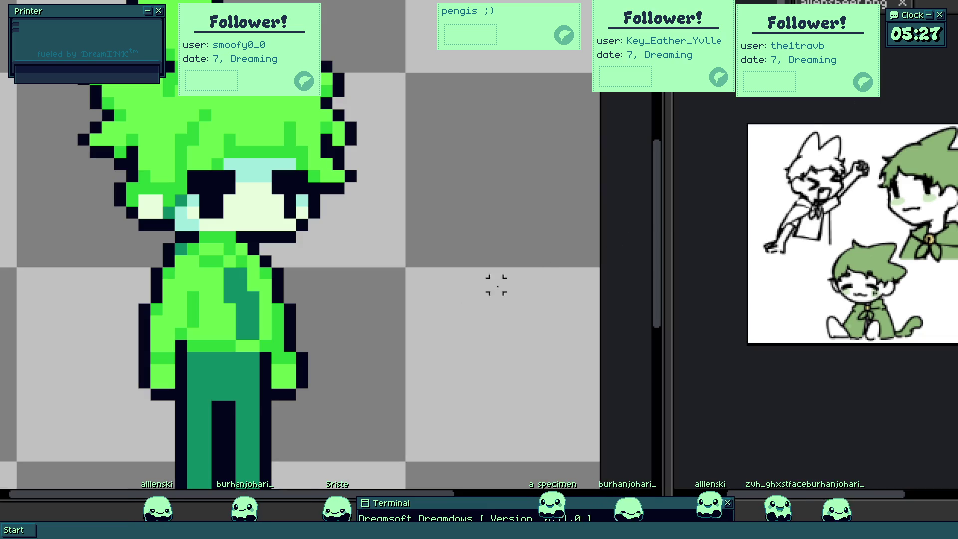
scroll(205, 430, up, 3)
- Lasso the sprite's lower body and nudge it up two pixels after undoing a trial drag
drag(89, 449, 393, 275)
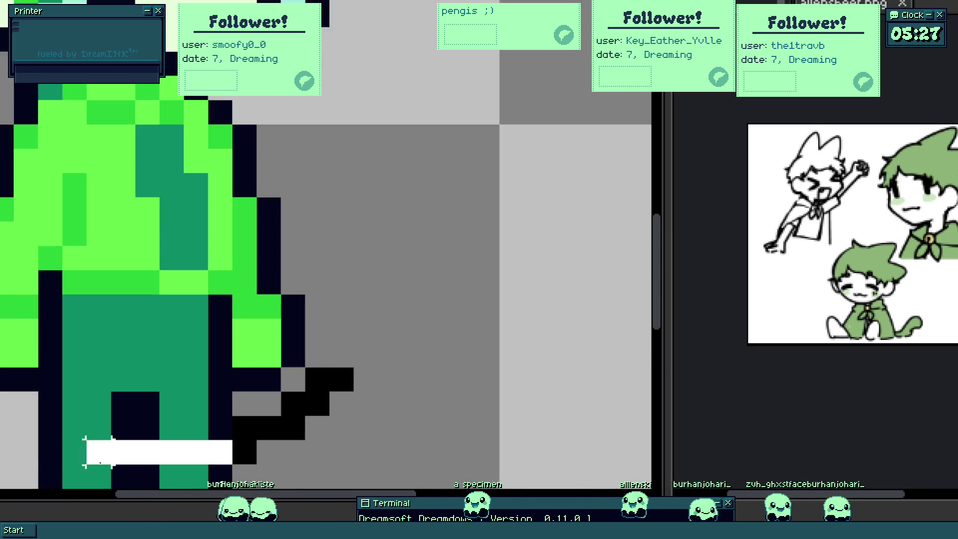
drag(128, 305, 122, 242)
key(ctrl+z)
key(Up)
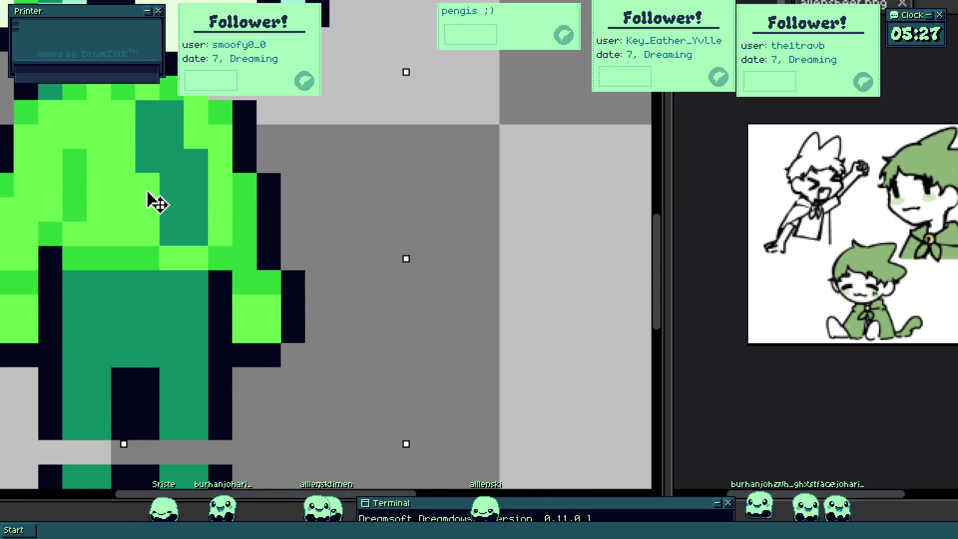
key(Up)
scroll(252, 245, down, 3)
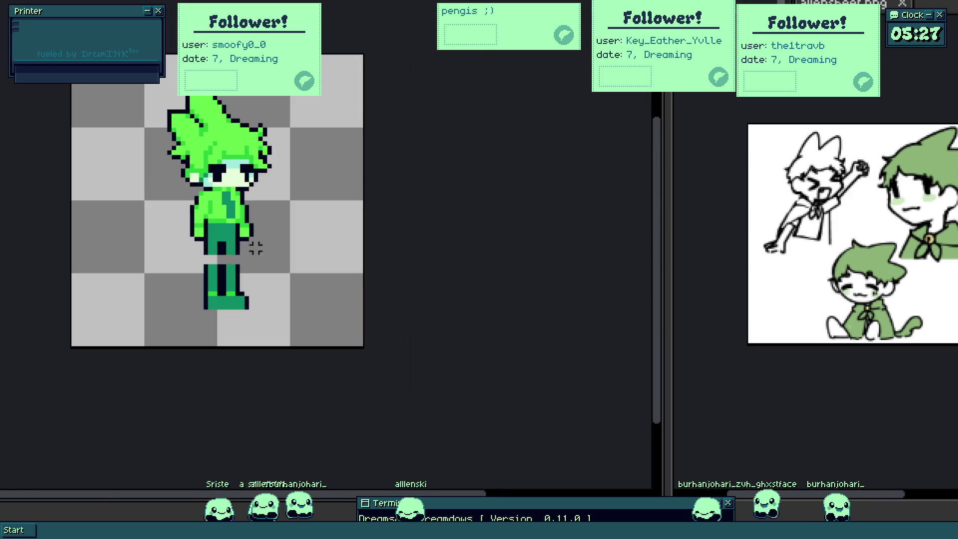
scroll(159, 141, up, 3)
scroll(160, 140, up, 1)
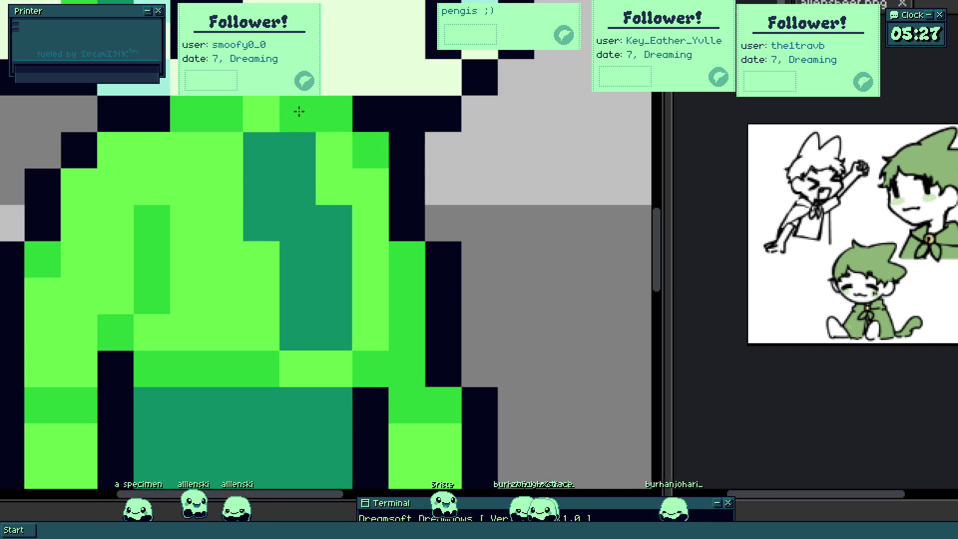
scroll(301, 115, down, 3)
scroll(315, 177, up, 1)
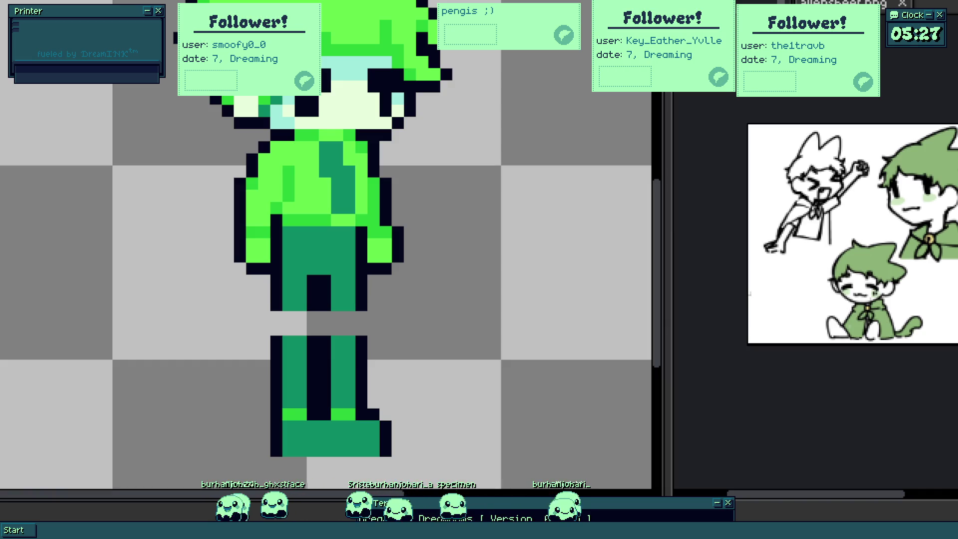
scroll(336, 134, down, 3)
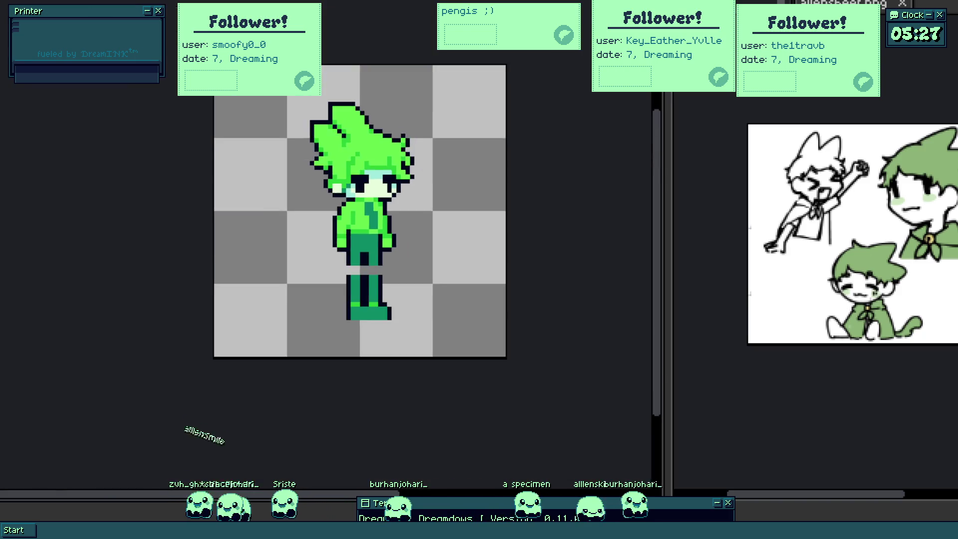
scroll(337, 135, up, 3)
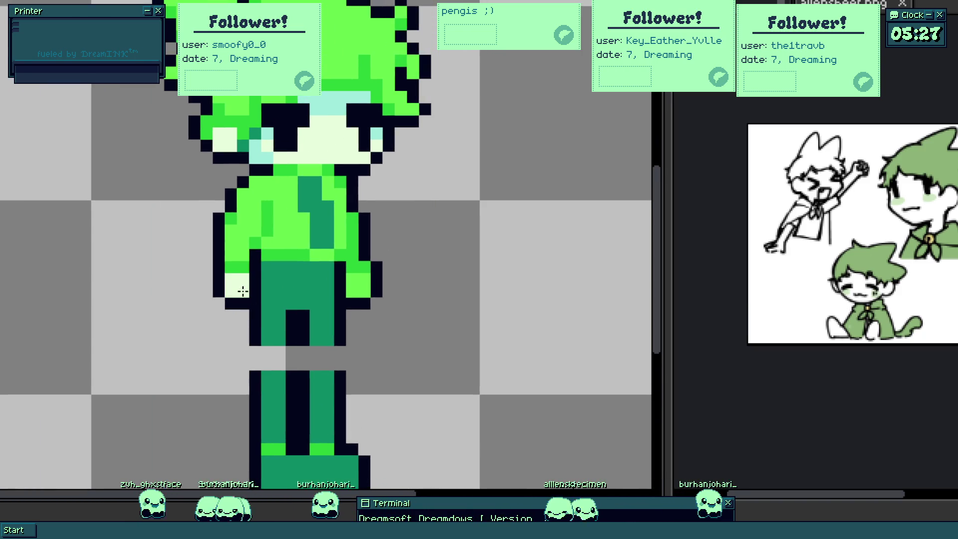
scroll(343, 297, down, 2)
scroll(341, 297, down, 1)
scroll(332, 252, up, 2)
scroll(337, 272, up, 1)
scroll(335, 277, down, 3)
scroll(330, 270, up, 1)
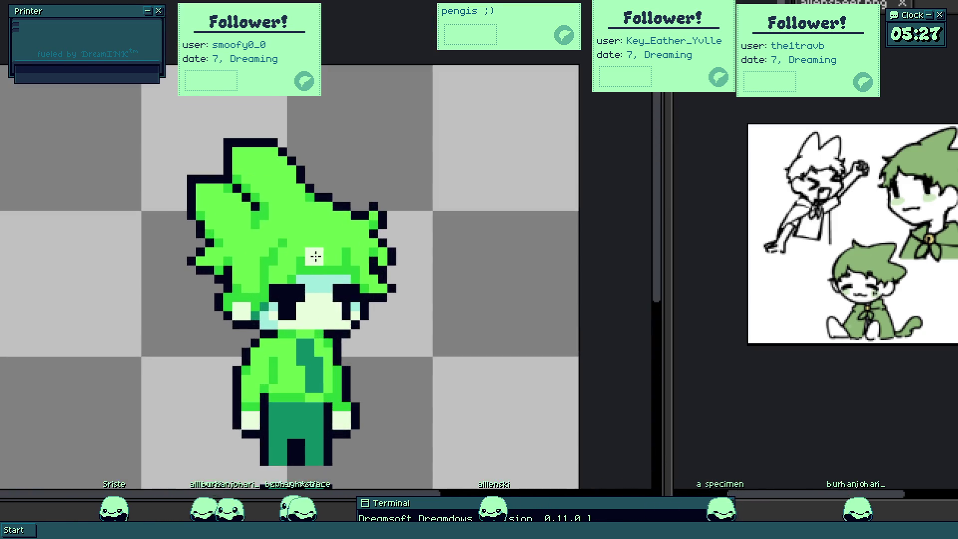
scroll(306, 285, up, 1)
scroll(298, 272, up, 1)
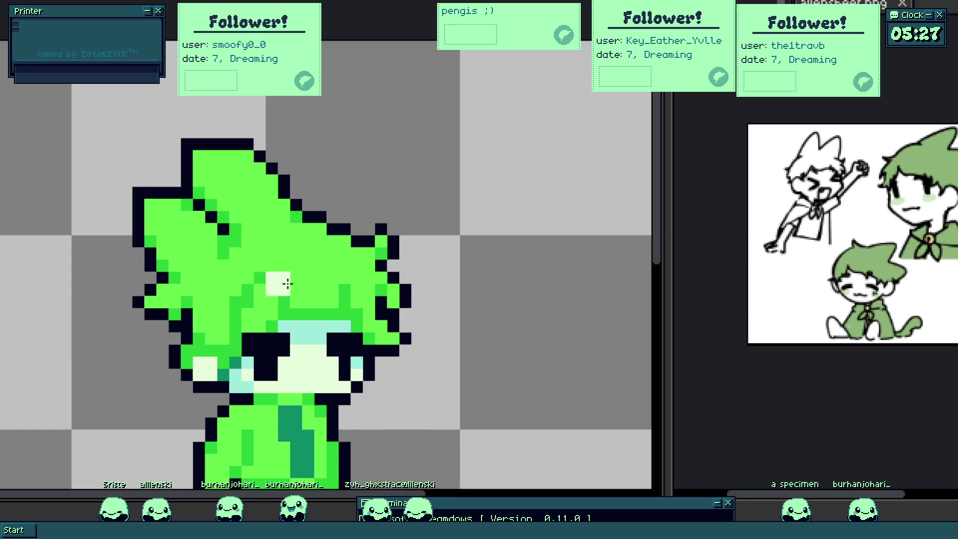
scroll(300, 276, left, 2)
scroll(296, 258, up, 1)
scroll(291, 239, up, 1)
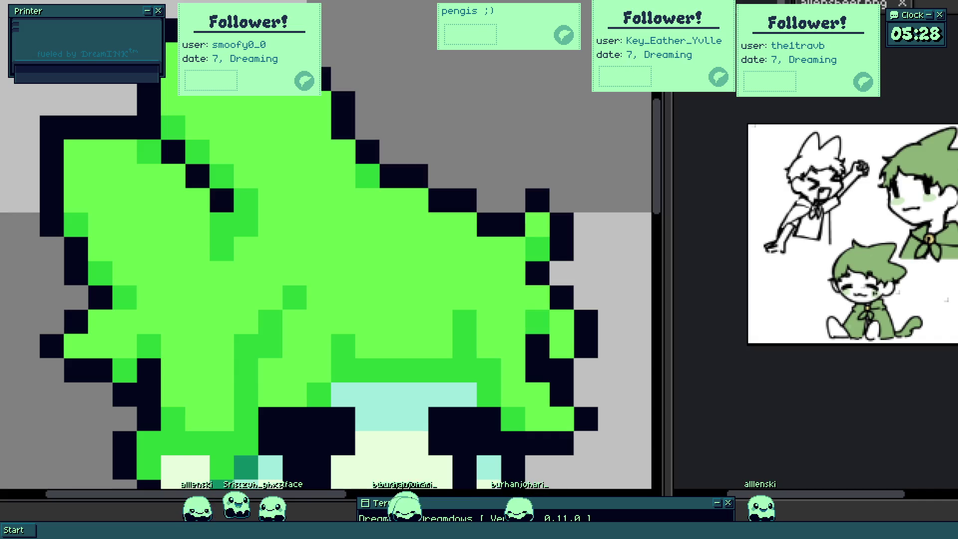
scroll(464, 297, down, 2)
scroll(329, 322, down, 2)
scroll(329, 322, up, 2)
scroll(330, 323, up, 1)
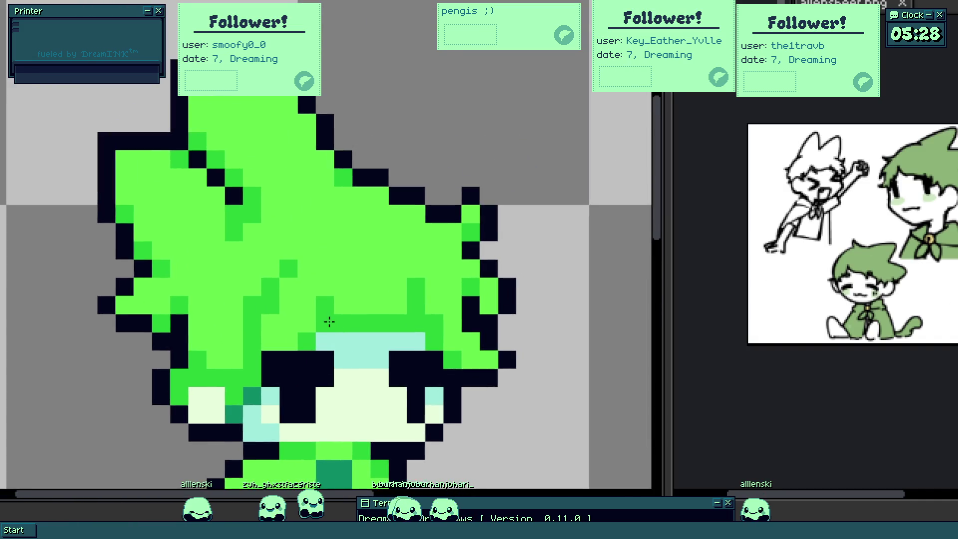
scroll(326, 297, down, 3)
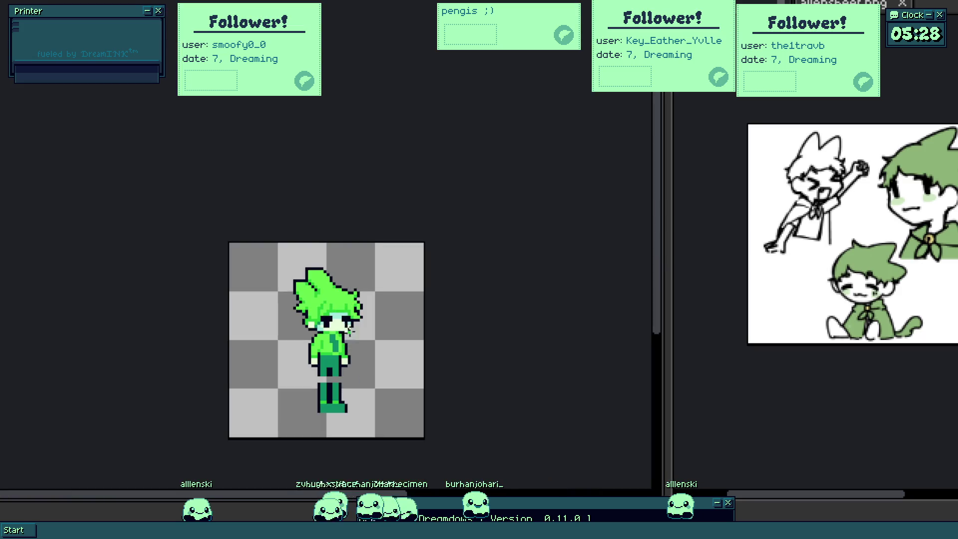
scroll(316, 307, up, 3)
scroll(323, 322, up, 2)
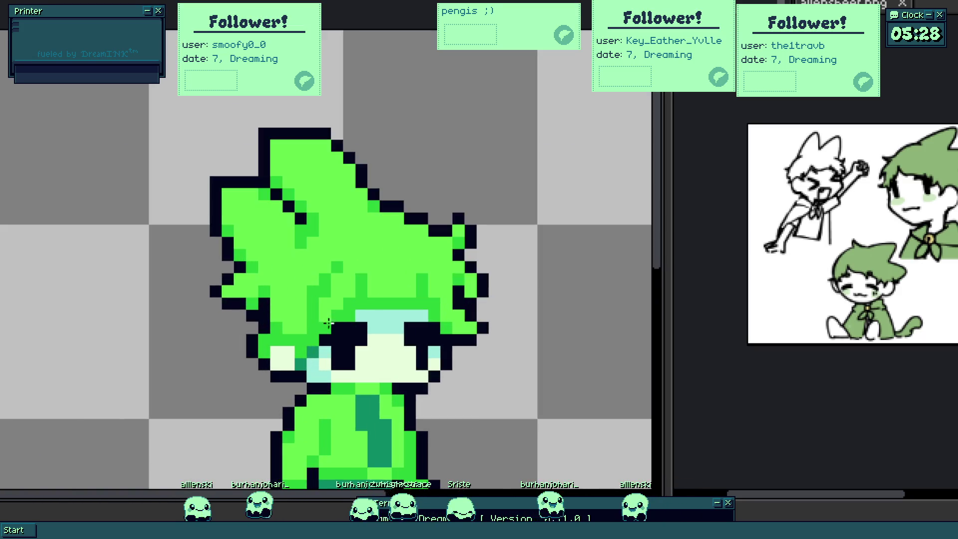
scroll(328, 336, up, 2)
scroll(307, 278, up, 3)
- Repaint the dark hair shading above the left eye light green, then redraw darker strands
drag(298, 285, 342, 170)
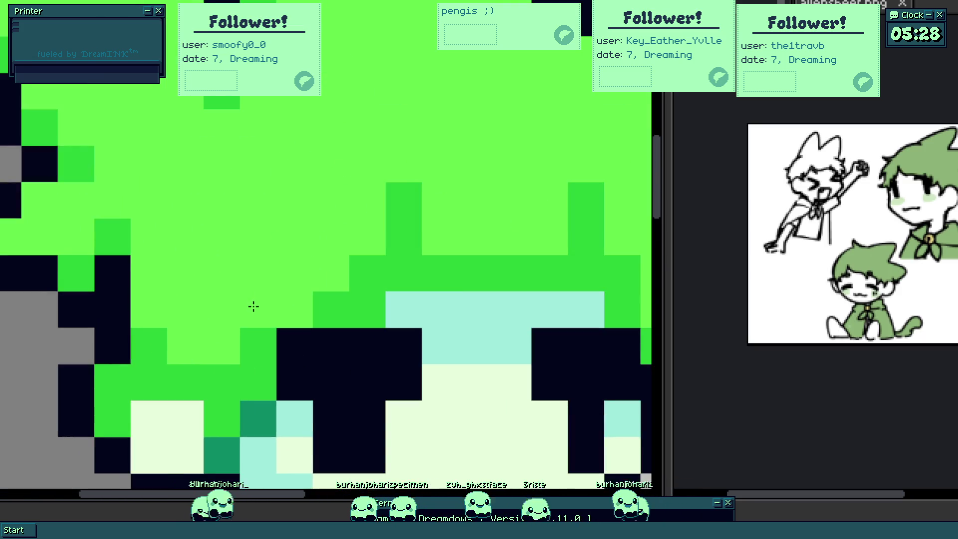
mouse_move(239, 343)
mouse_down()
mouse_move(205, 345)
mouse_move(151, 310)
mouse_up()
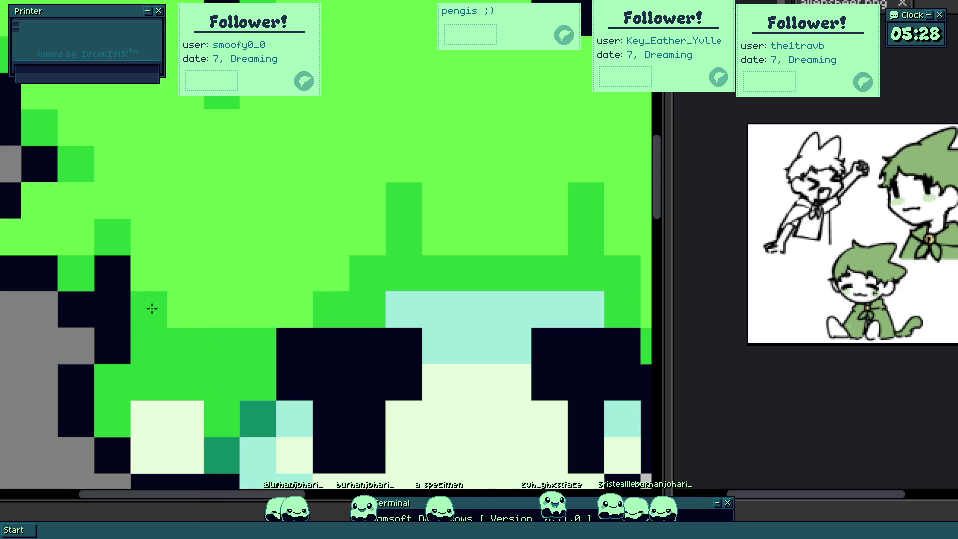
scroll(150, 310, down, 3)
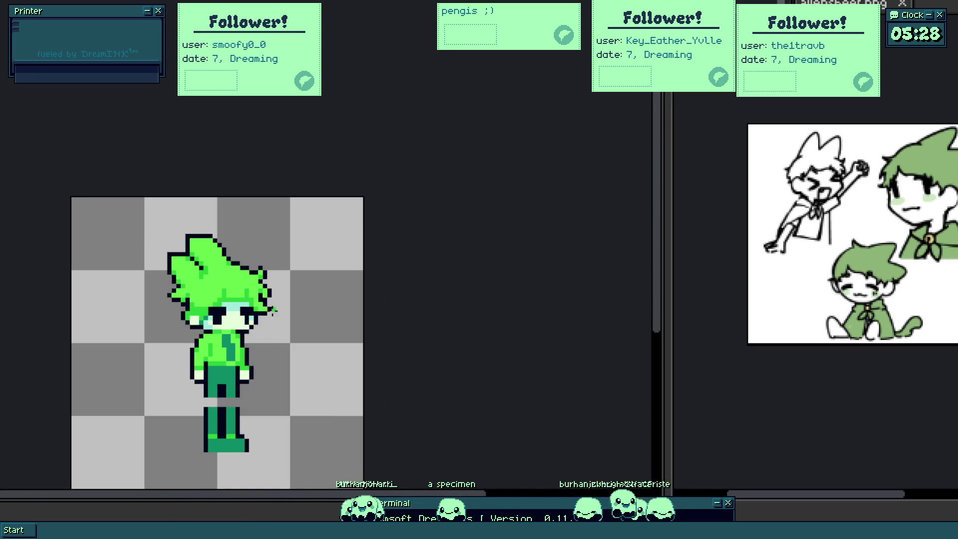
scroll(233, 364, up, 3)
scroll(214, 324, up, 2)
scroll(203, 321, up, 2)
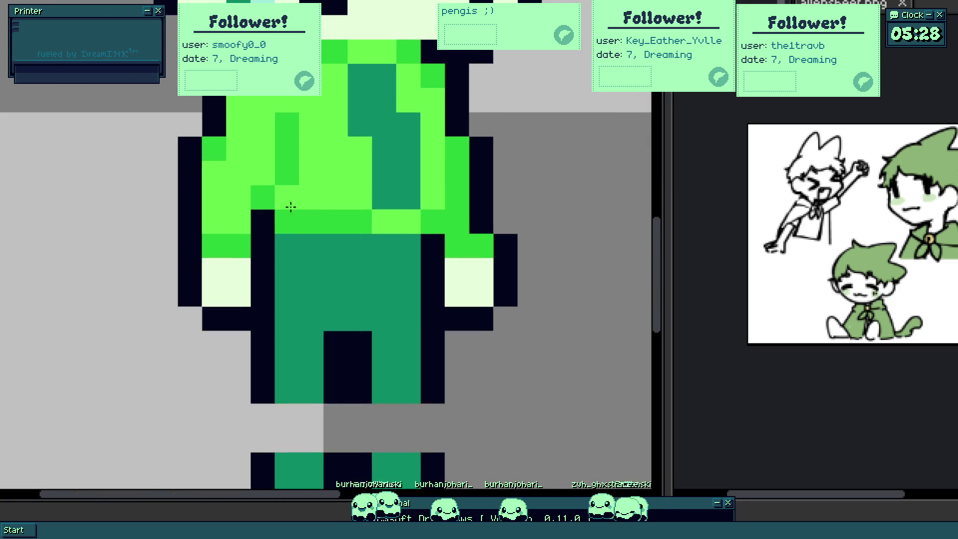
- Paint the left arm, torso side and left outline light green to start the flared cloak
mouse_move(228, 247)
mouse_down()
mouse_move(216, 271)
mouse_move(244, 315)
mouse_up()
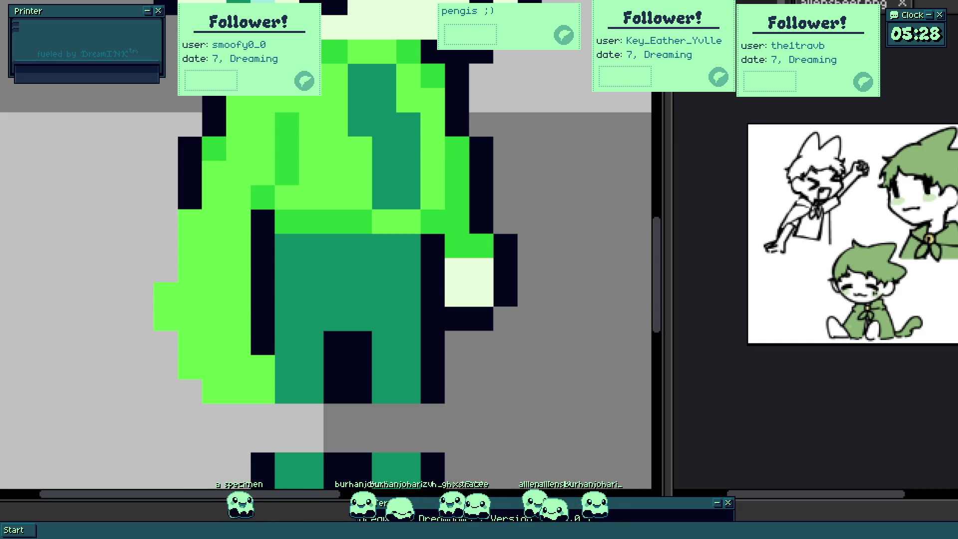
drag(263, 318, 323, 356)
scroll(288, 271, up, 2)
drag(263, 284, 255, 393)
scroll(261, 335, down, 3)
scroll(251, 383, up, 2)
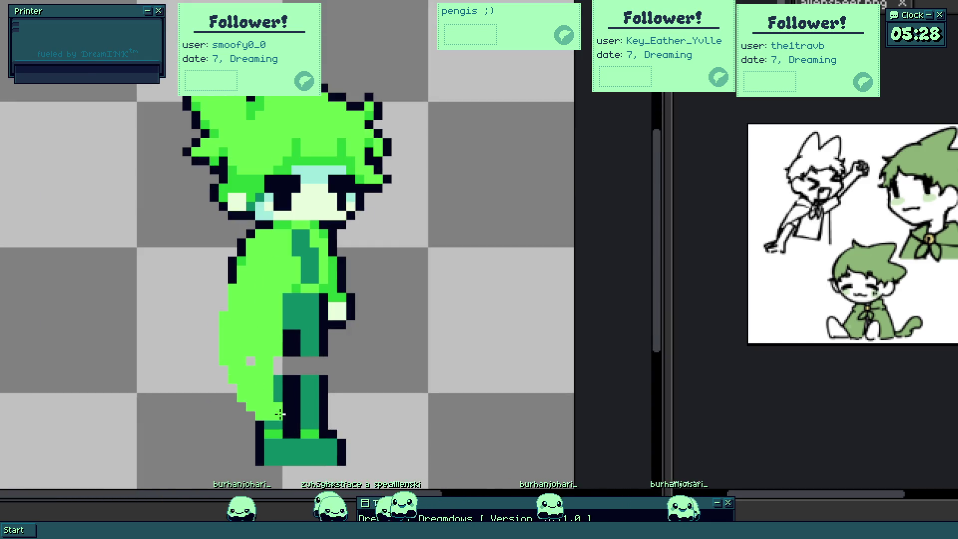
- Cover the right arm, its outline and the left leg with cloak green, undoing stray edge pixels
drag(339, 267, 349, 349)
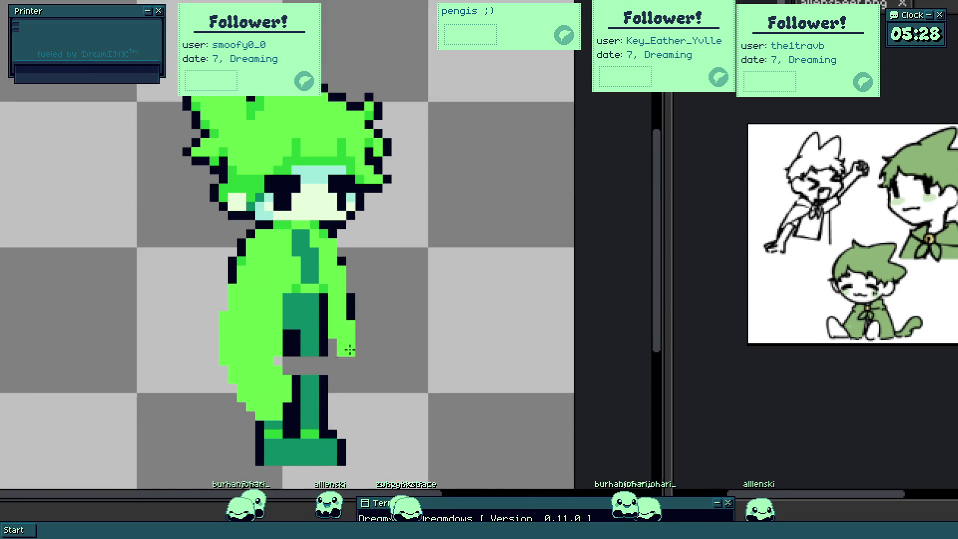
drag(346, 303, 346, 389)
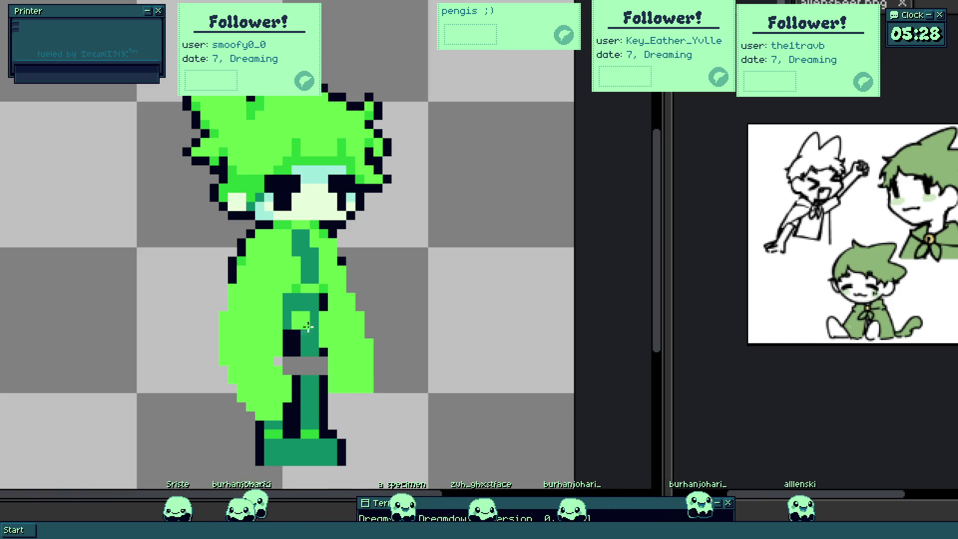
scroll(294, 290, up, 1)
drag(294, 293, 284, 387)
drag(308, 352, 305, 317)
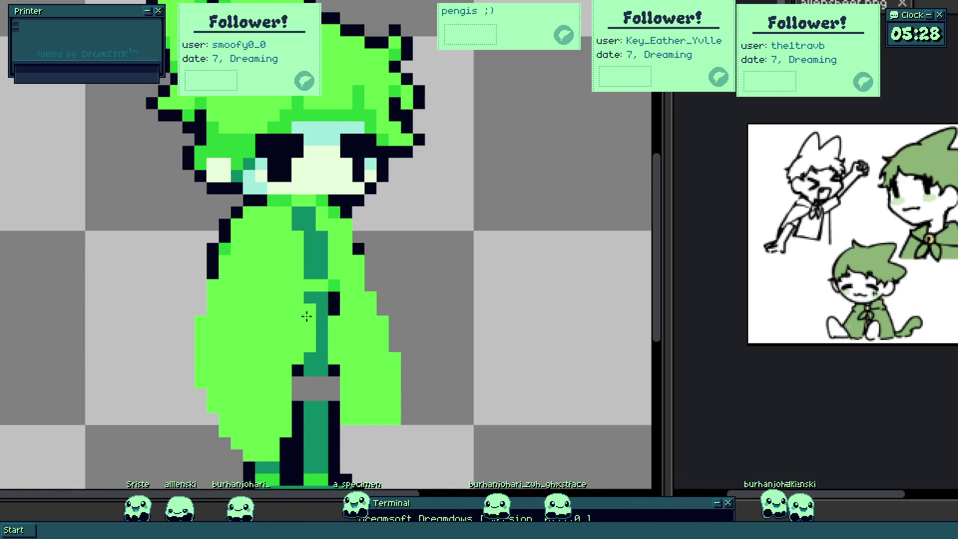
scroll(283, 408, up, 1)
scroll(257, 396, down, 3)
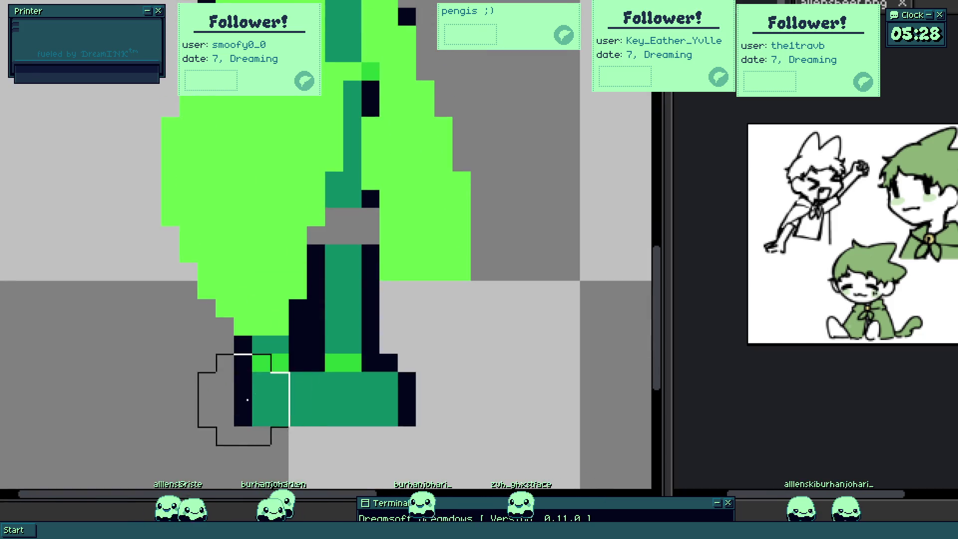
scroll(344, 375, down, 2)
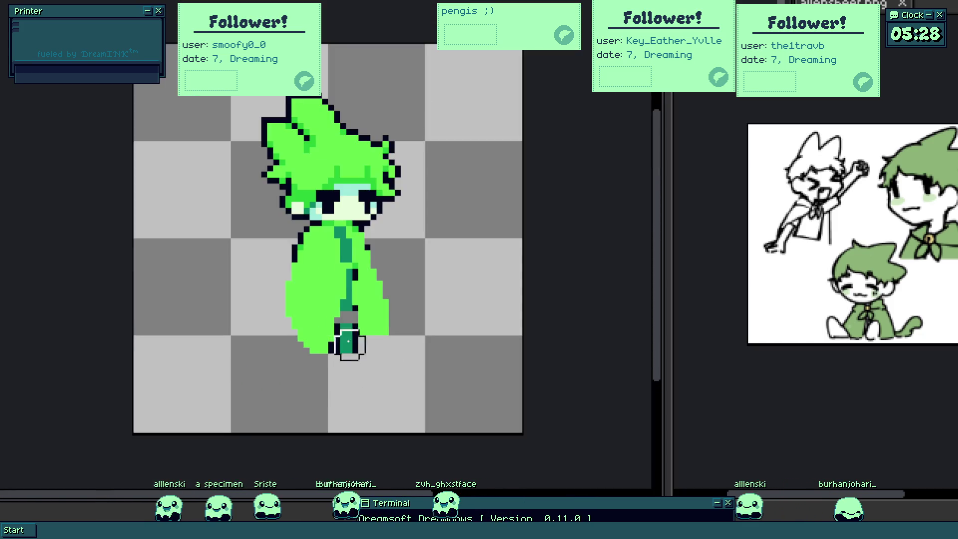
scroll(315, 285, up, 1)
key(ctrl+z)
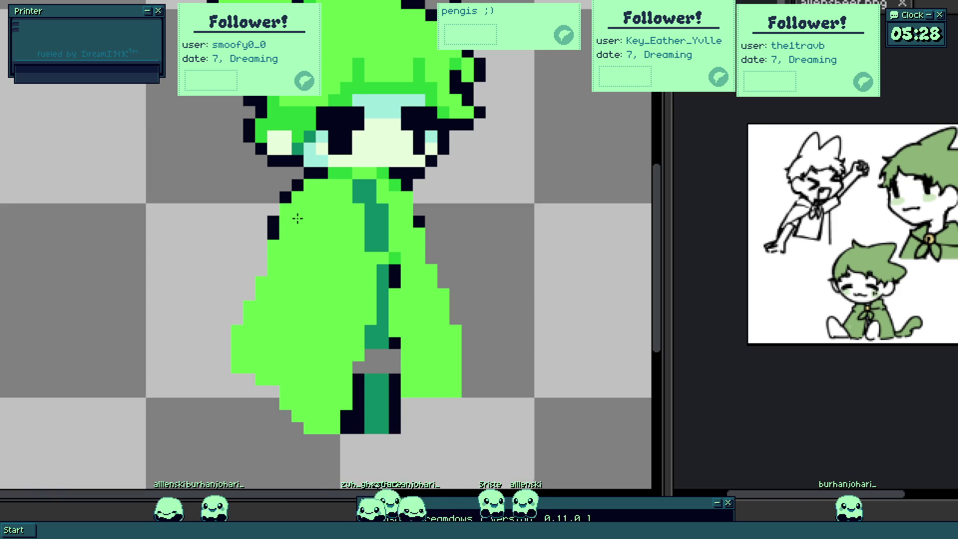
scroll(297, 218, down, 2)
scroll(355, 263, up, 1)
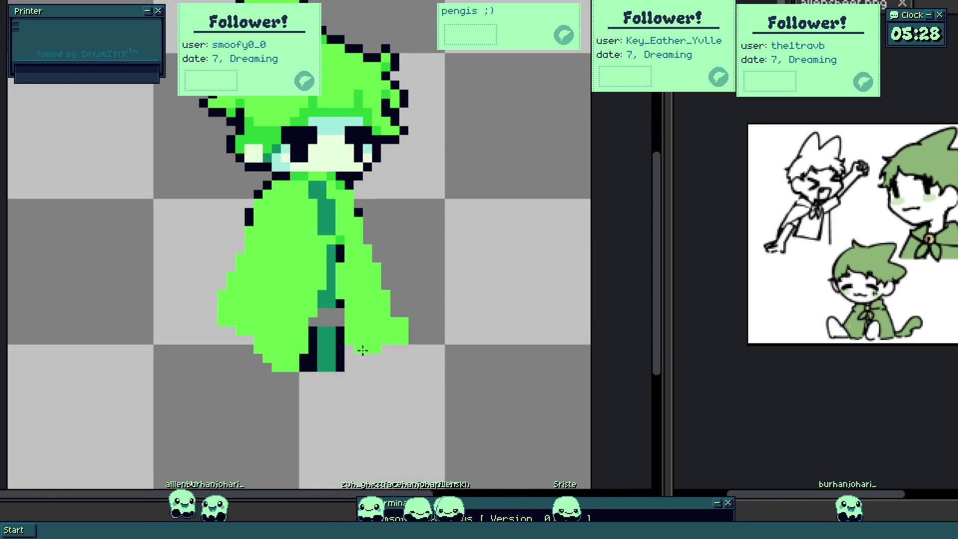
scroll(333, 292, up, 1)
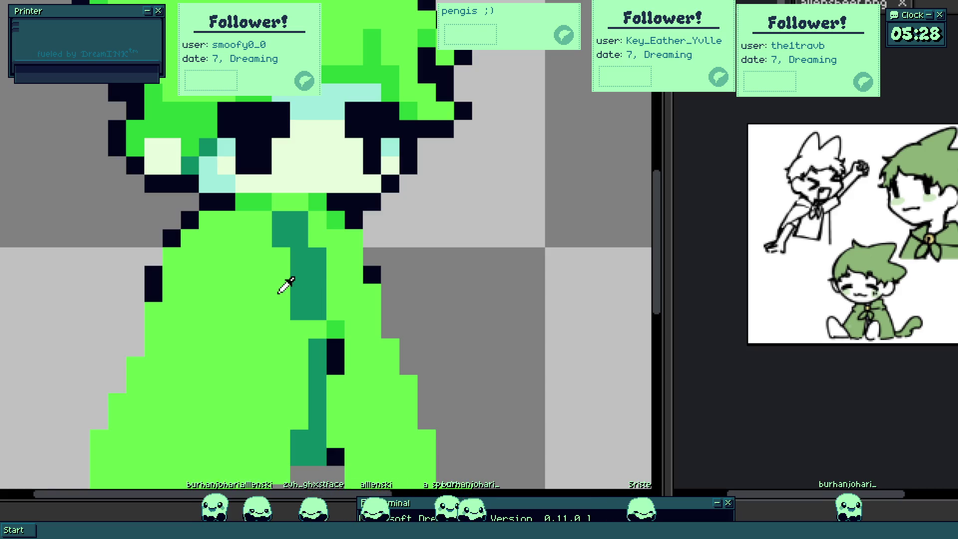
scroll(283, 284, up, 1)
scroll(236, 225, up, 1)
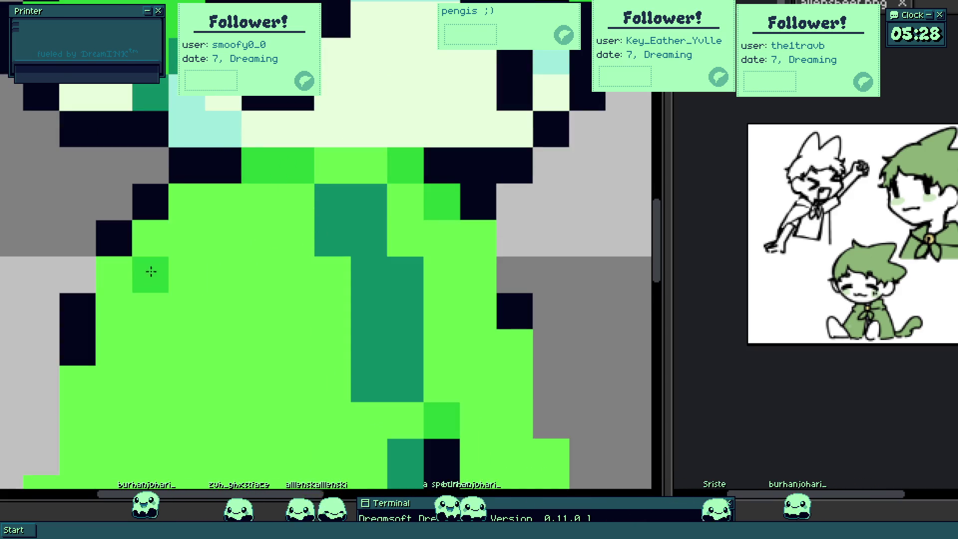
- Draw a darker green band across the shoulders and clear the dark teal strip below the collar
drag(127, 286, 461, 271)
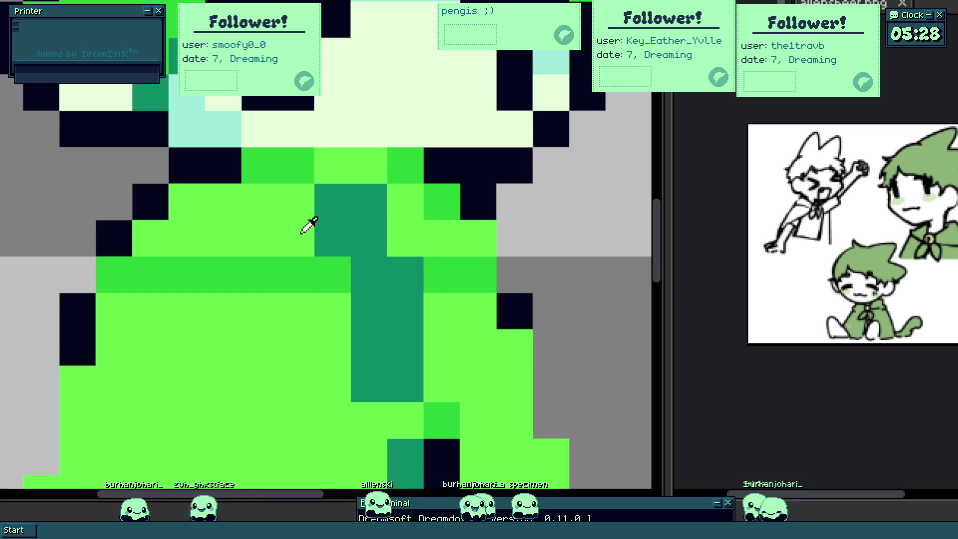
drag(307, 220, 339, 243)
mouse_move(397, 214)
mouse_down()
mouse_move(398, 239)
mouse_move(374, 248)
mouse_move(325, 319)
mouse_move(396, 292)
mouse_move(321, 284)
mouse_up()
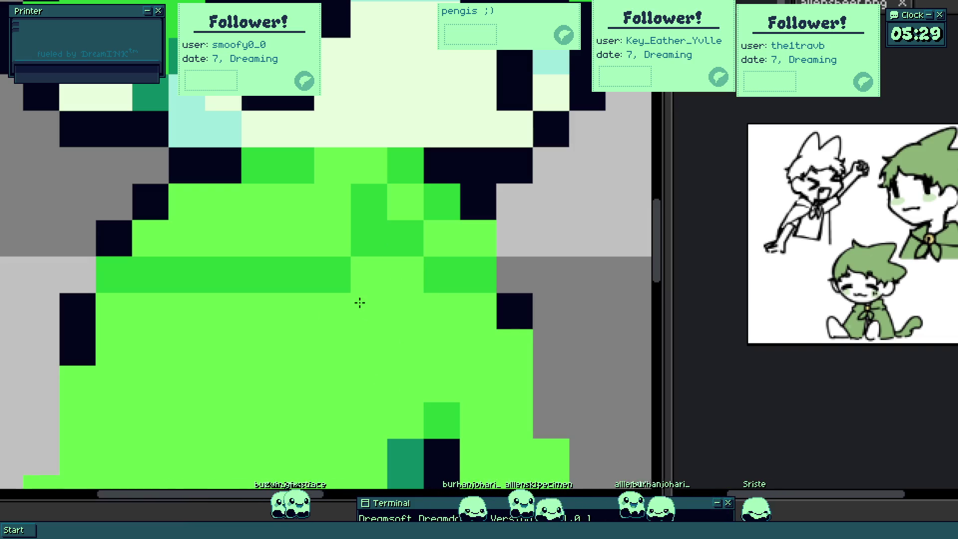
scroll(307, 279, down, 2)
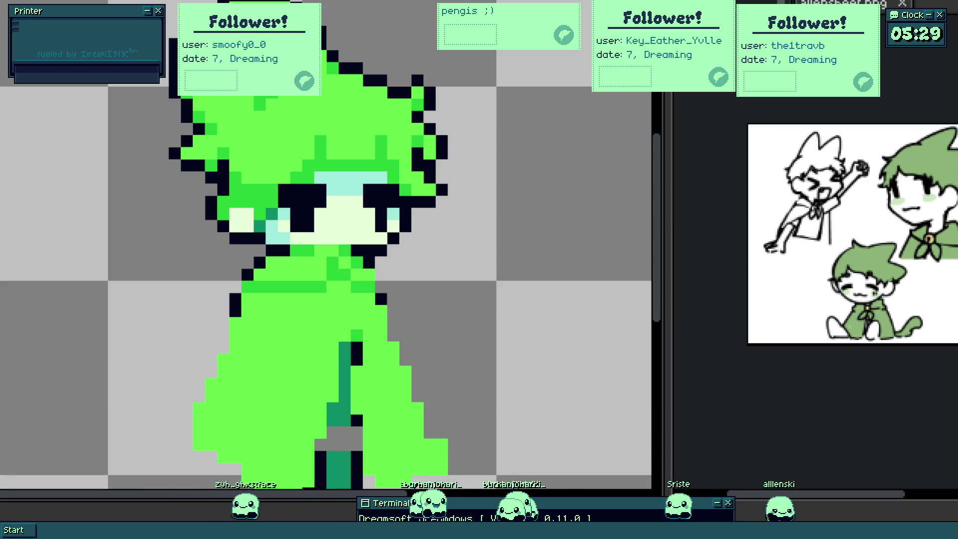
scroll(350, 285, up, 2)
- Pencil a small square yellow clasp on the cloak's chest, undoing an extra pixel
drag(349, 285, 351, 290)
click(351, 289)
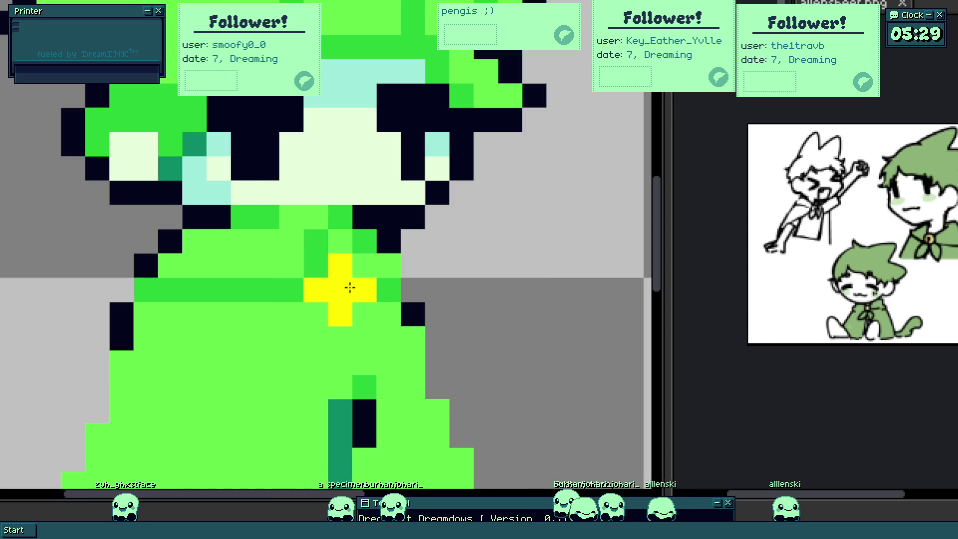
click(352, 288)
key(ctrl+z)
scroll(353, 288, down, 2)
scroll(364, 272, up, 2)
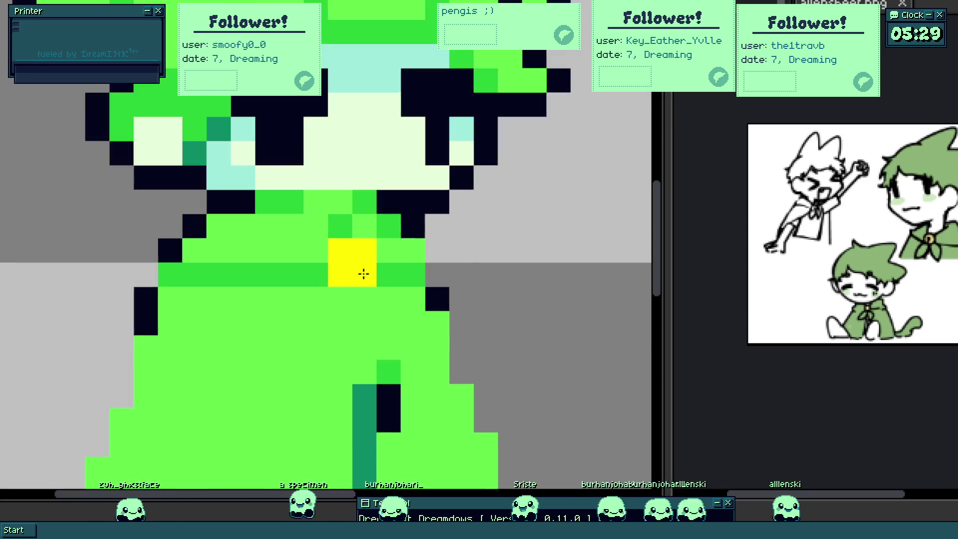
scroll(365, 272, up, 1)
scroll(353, 278, down, 2)
scroll(348, 285, up, 1)
scroll(342, 290, up, 1)
- Add dark green zig-zag fold shading beneath the clasp, undoing a misplaced stroke
mouse_move(317, 291)
mouse_down()
mouse_move(292, 267)
mouse_move(273, 307)
mouse_move(296, 339)
mouse_up()
key(ctrl+z)
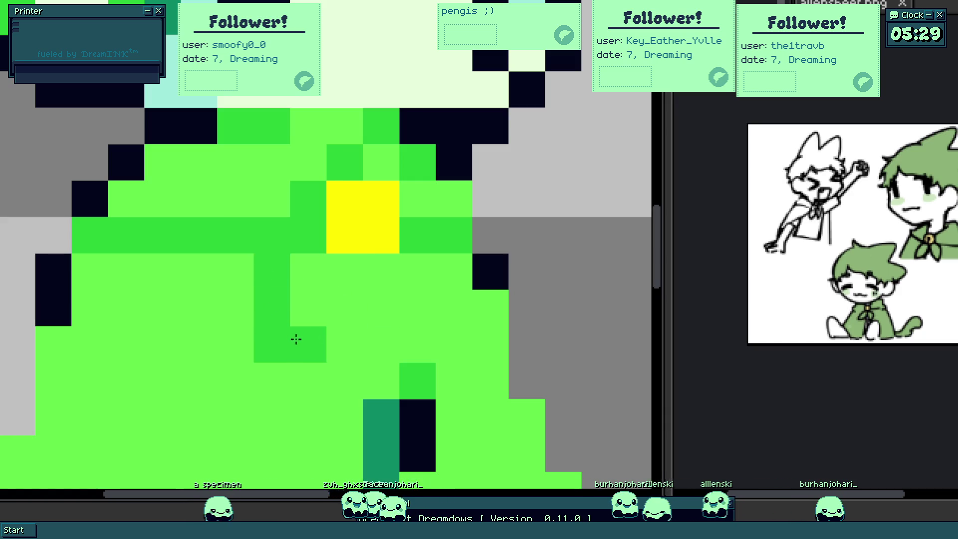
mouse_move(344, 307)
mouse_down()
mouse_move(379, 285)
mouse_move(387, 347)
mouse_move(421, 310)
mouse_move(414, 268)
mouse_up()
scroll(414, 268, down, 5)
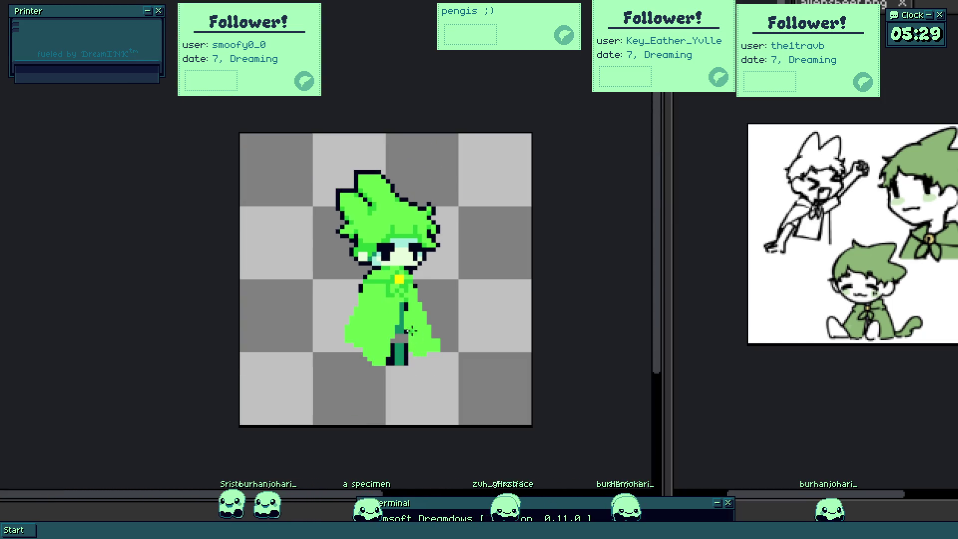
scroll(392, 294, up, 5)
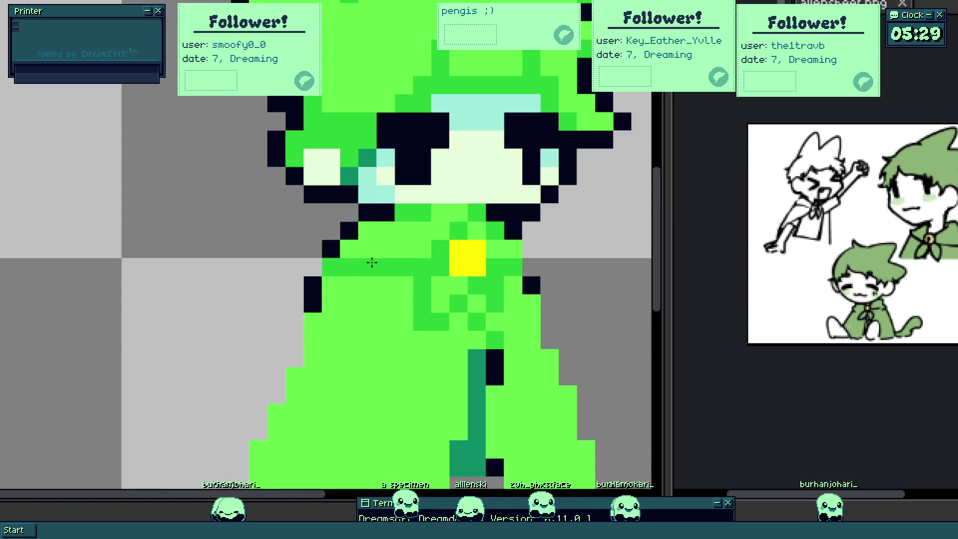
click(342, 265)
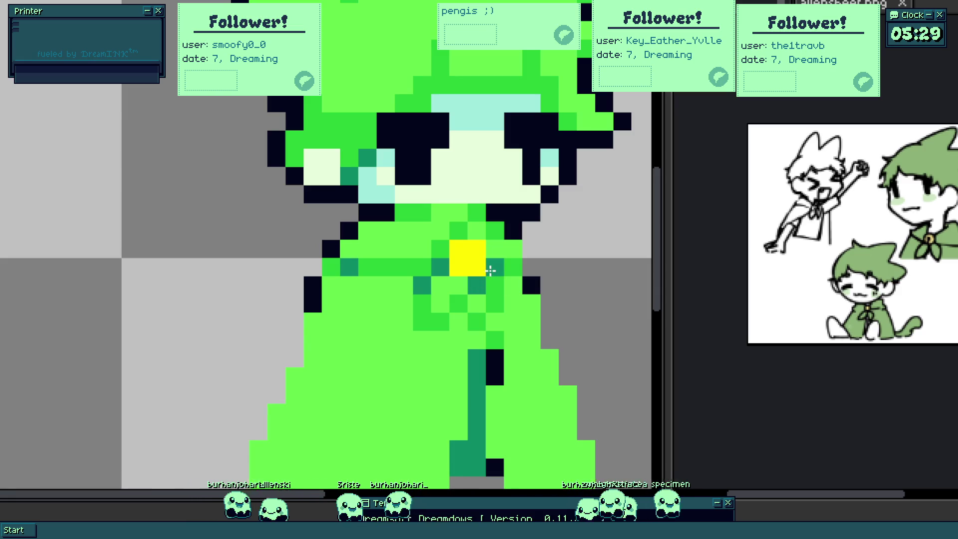
scroll(490, 269, down, 5)
scroll(503, 316, up, 1)
scroll(503, 316, up, 1)
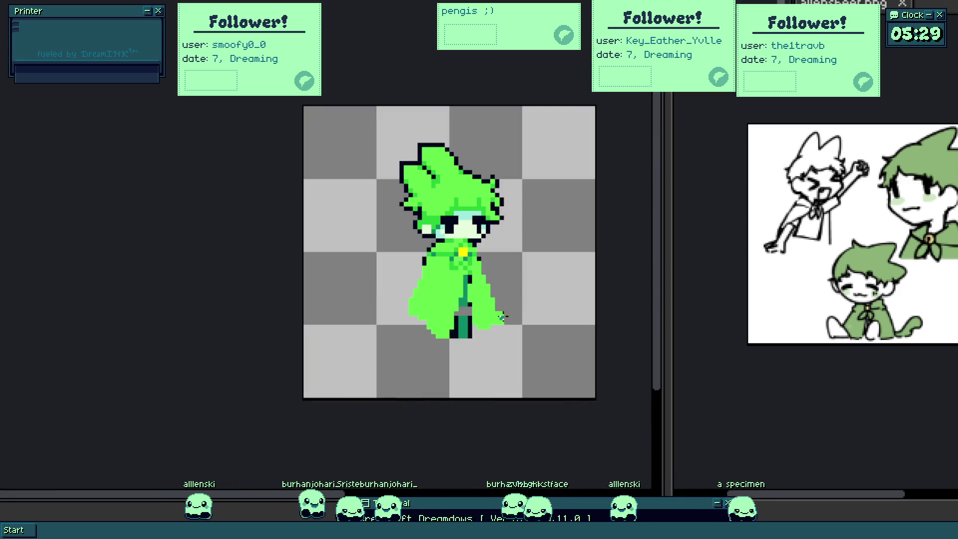
scroll(449, 243, up, 2)
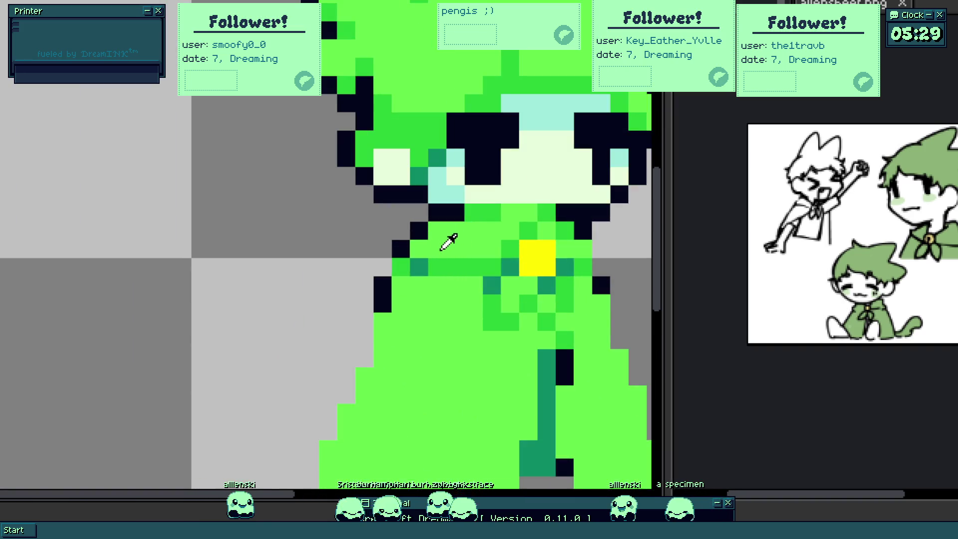
scroll(491, 215, up, 1)
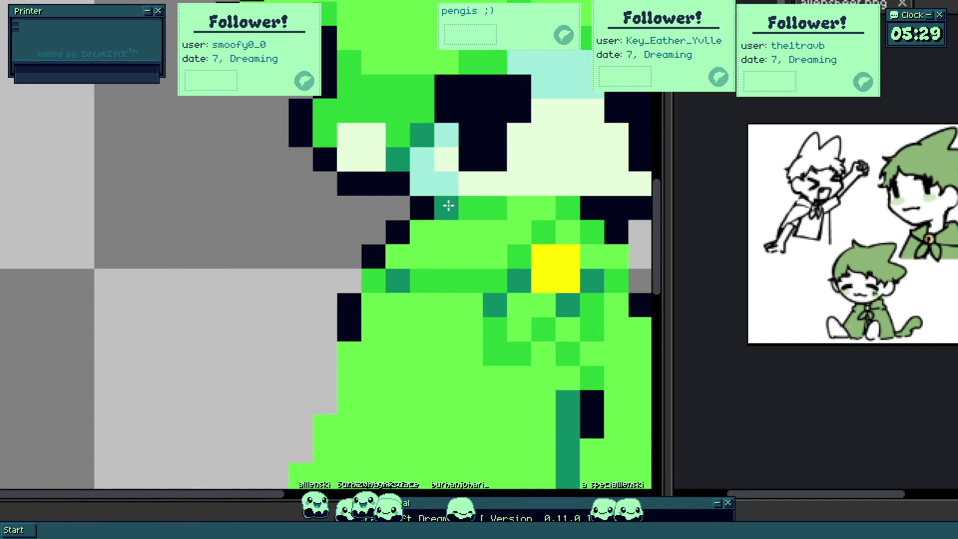
scroll(448, 205, down, 3)
scroll(487, 219, up, 4)
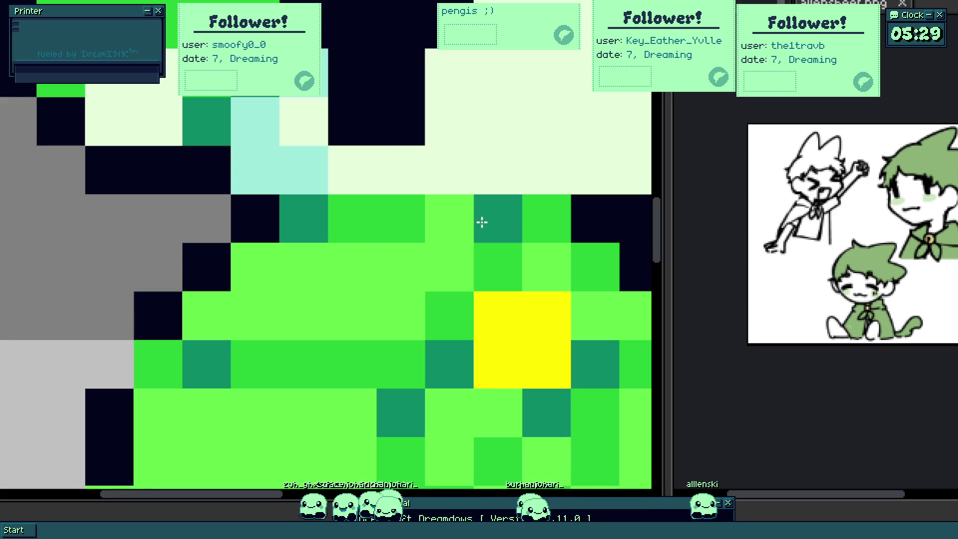
scroll(450, 213, down, 1)
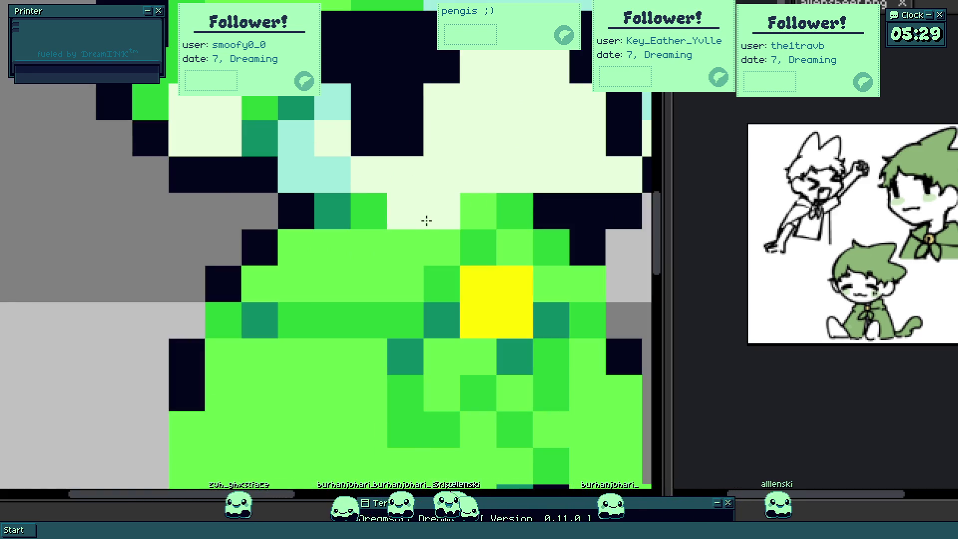
scroll(447, 260, down, 4)
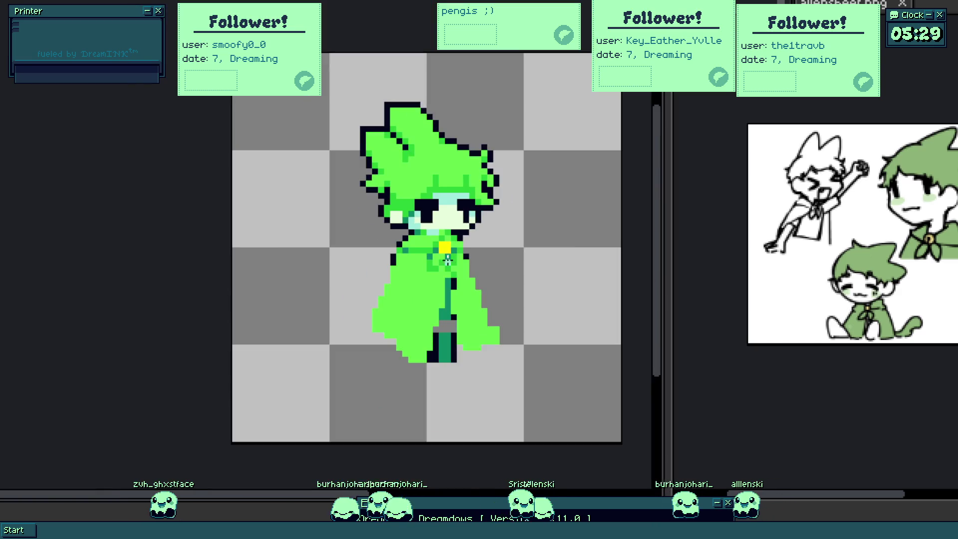
scroll(451, 262, up, 4)
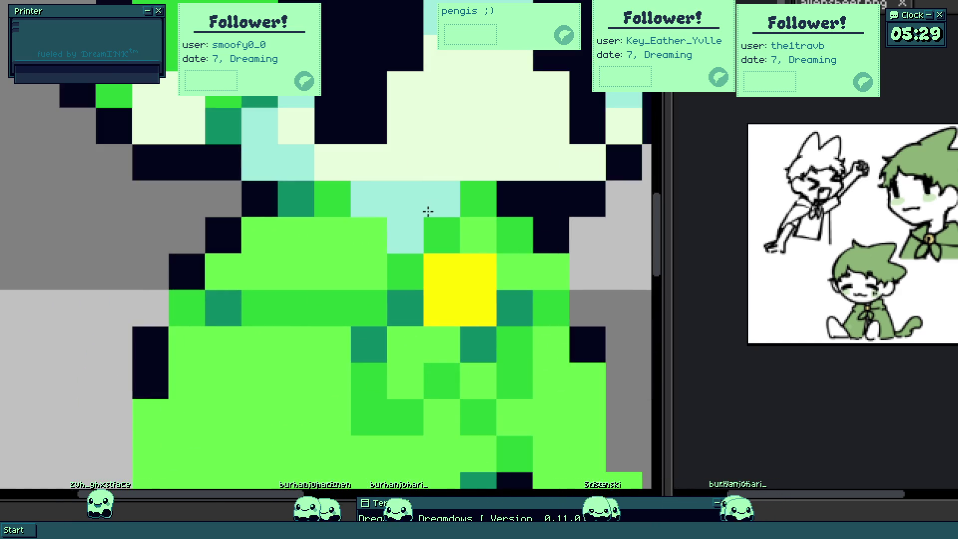
scroll(442, 262, down, 4)
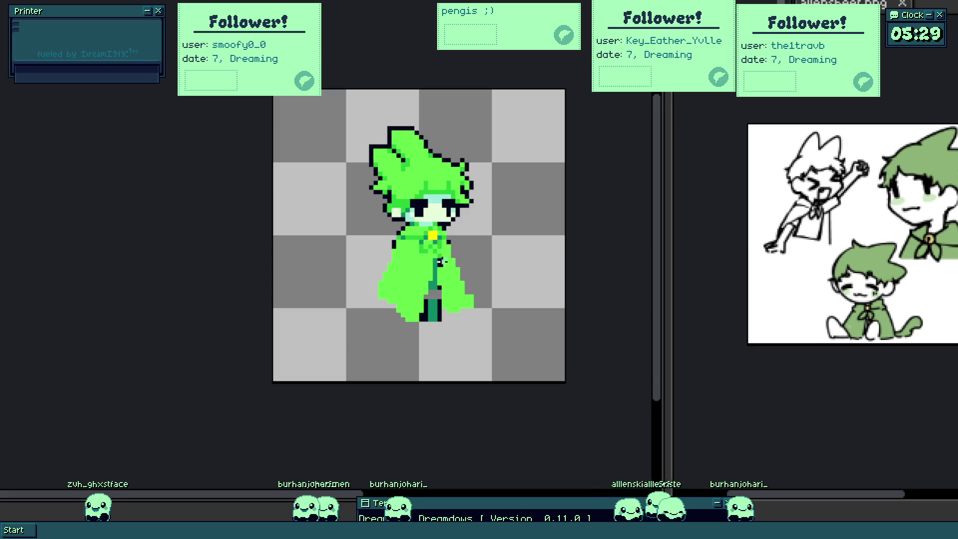
scroll(443, 268, up, 2)
scroll(367, 207, up, 1)
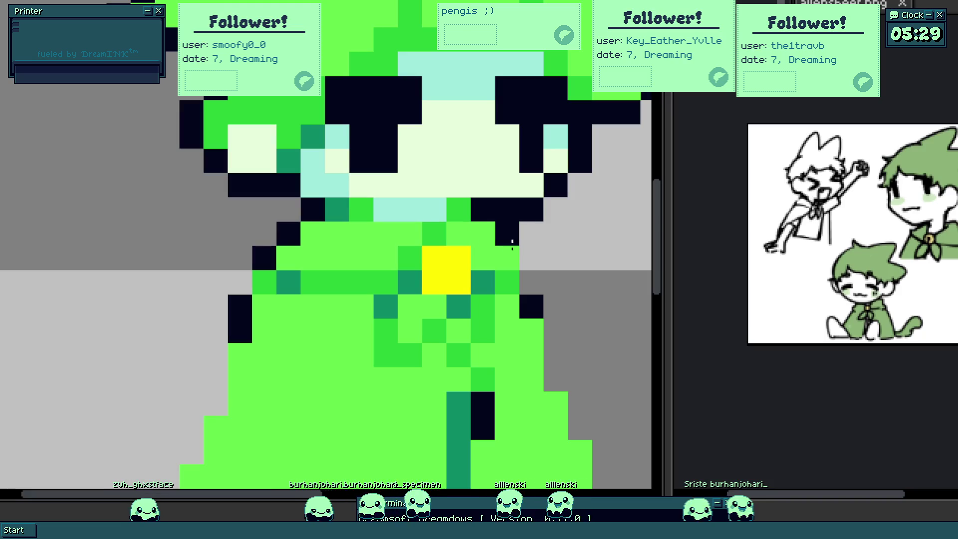
scroll(515, 325, down, 5)
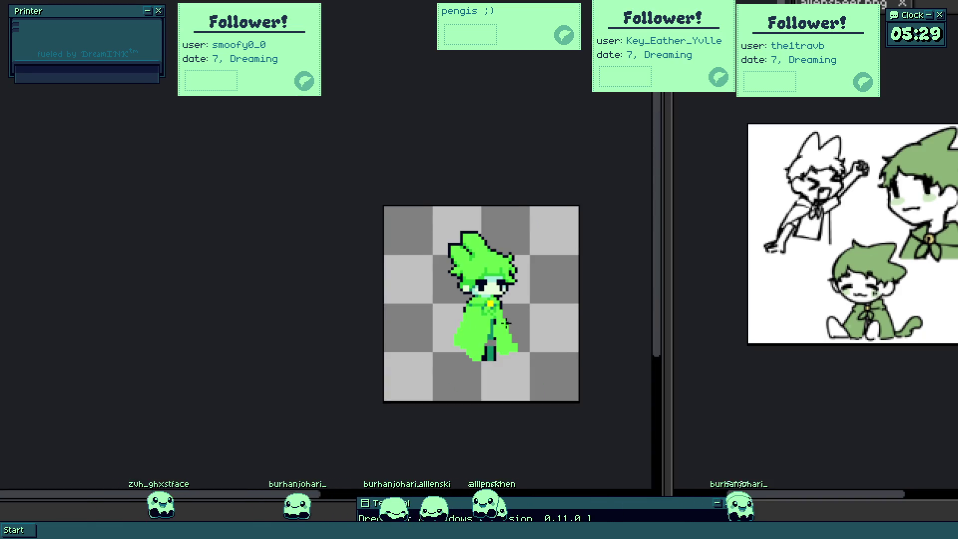
scroll(505, 323, up, 1)
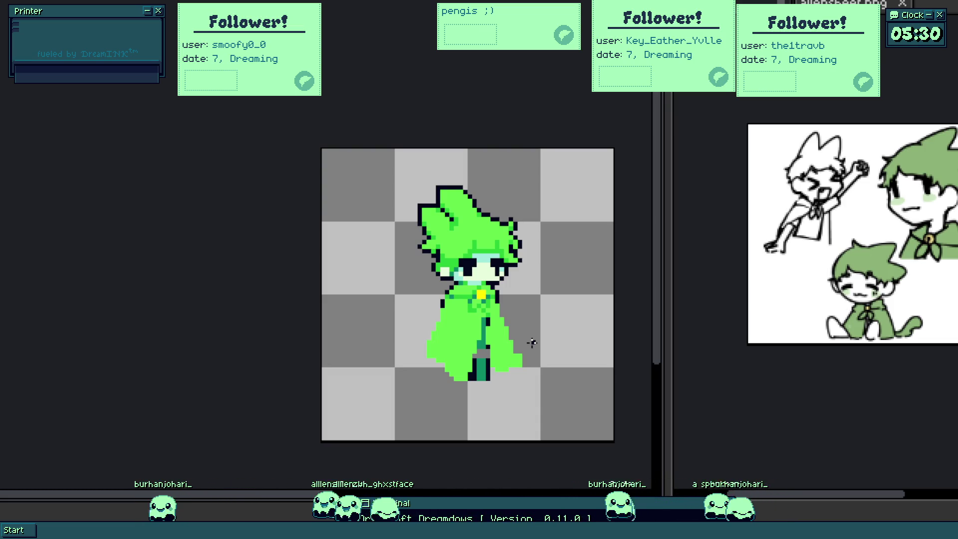
scroll(455, 392, up, 3)
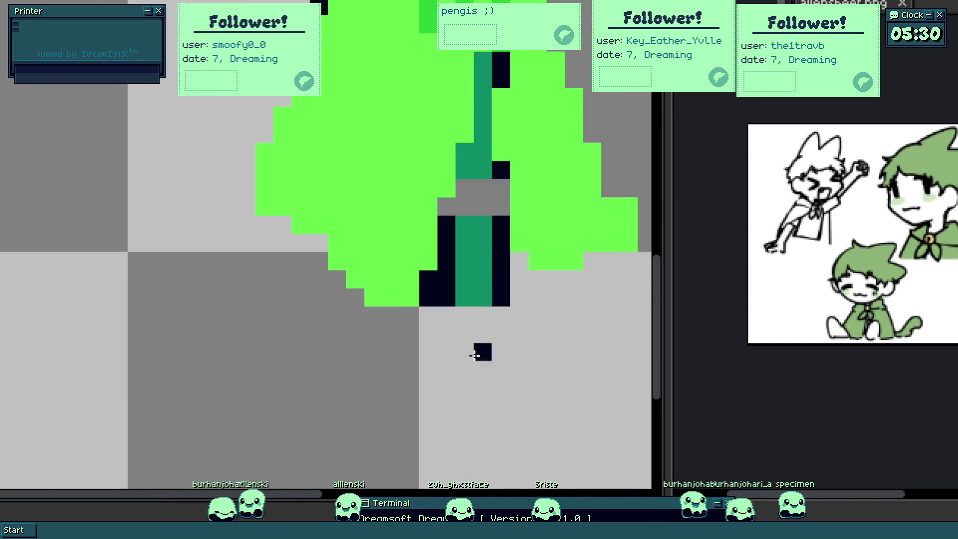
scroll(481, 349, up, 2)
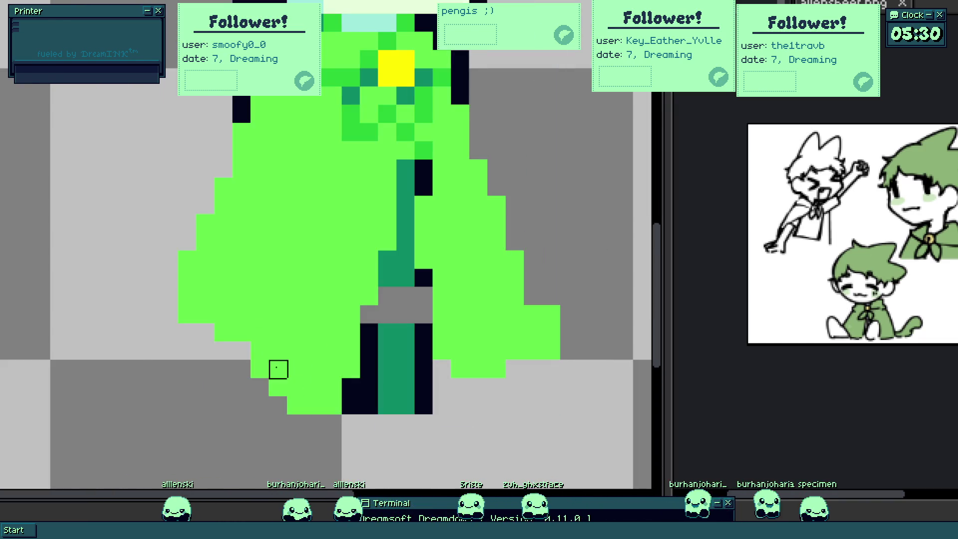
- Trim green pixels from the cloak's lower-left hem, undoing a stray dark pixel
mouse_move(276, 387)
mouse_down()
mouse_move(333, 404)
mouse_move(310, 387)
mouse_move(356, 386)
mouse_up()
click(314, 386)
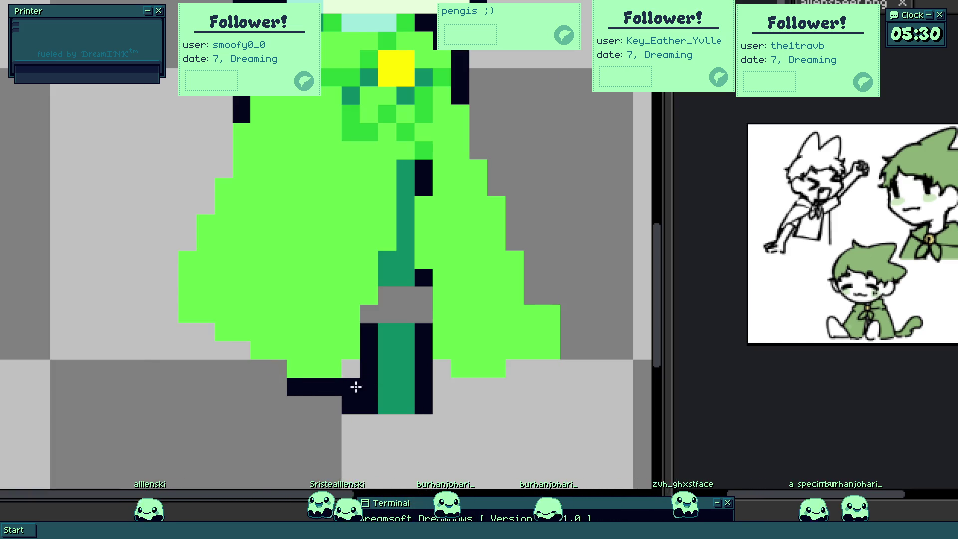
key(ctrl+z)
- Fill the teal front opening under the clasp solid black down to the leg
mouse_move(402, 292)
mouse_down()
mouse_move(422, 297)
mouse_move(393, 327)
mouse_up()
drag(405, 259, 406, 186)
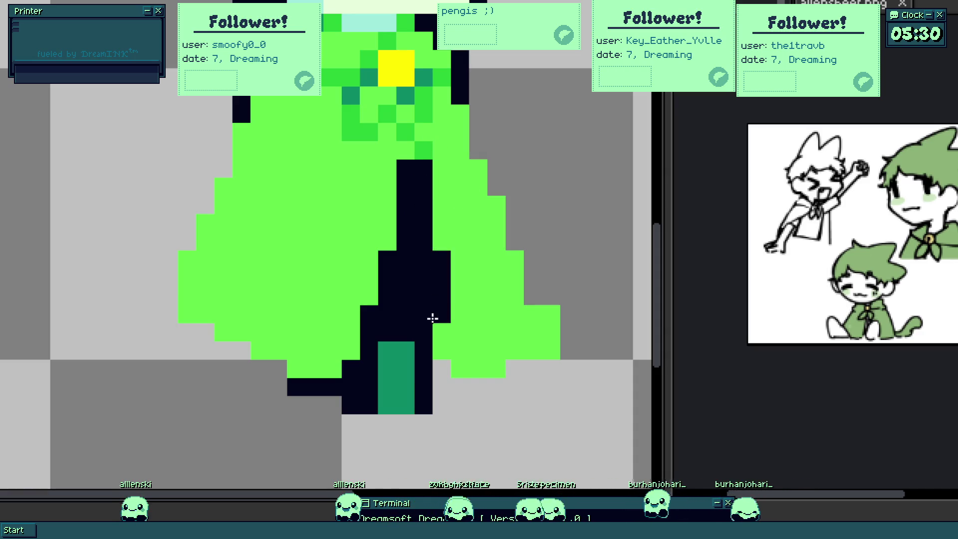
click(441, 223)
click(441, 332)
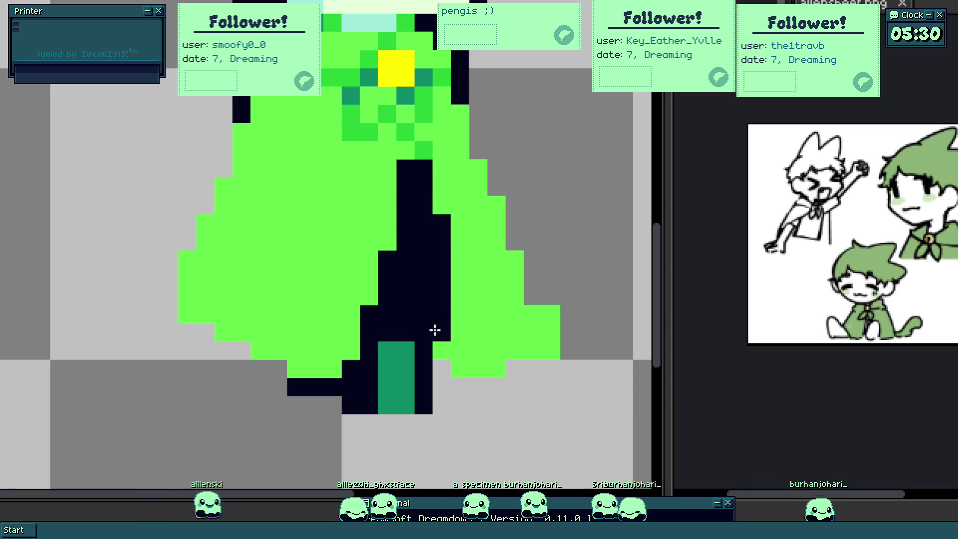
- Adjust the cloak's right edge, adding a green pixel and erasing the extra one below
mouse_move(439, 368)
mouse_down()
mouse_move(345, 420)
mouse_move(475, 402)
mouse_up()
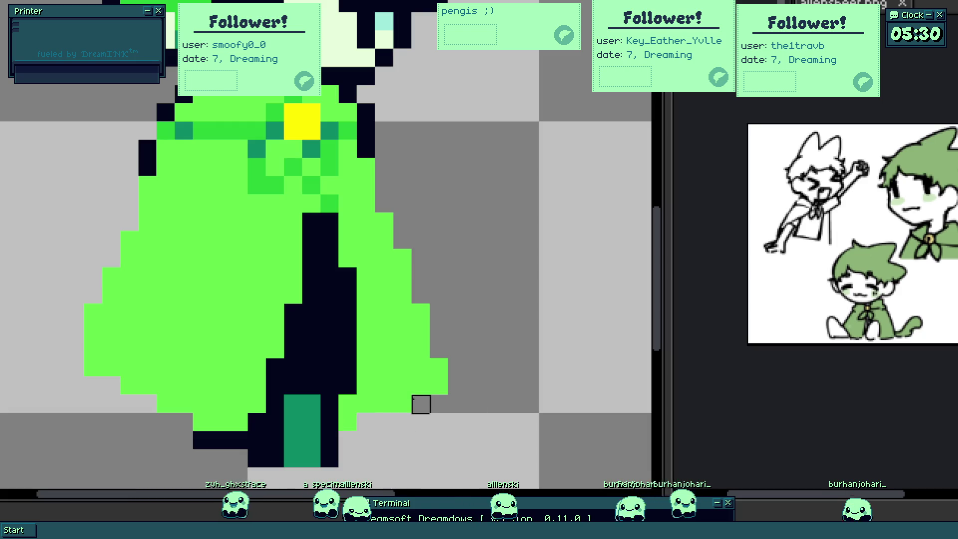
click(422, 298)
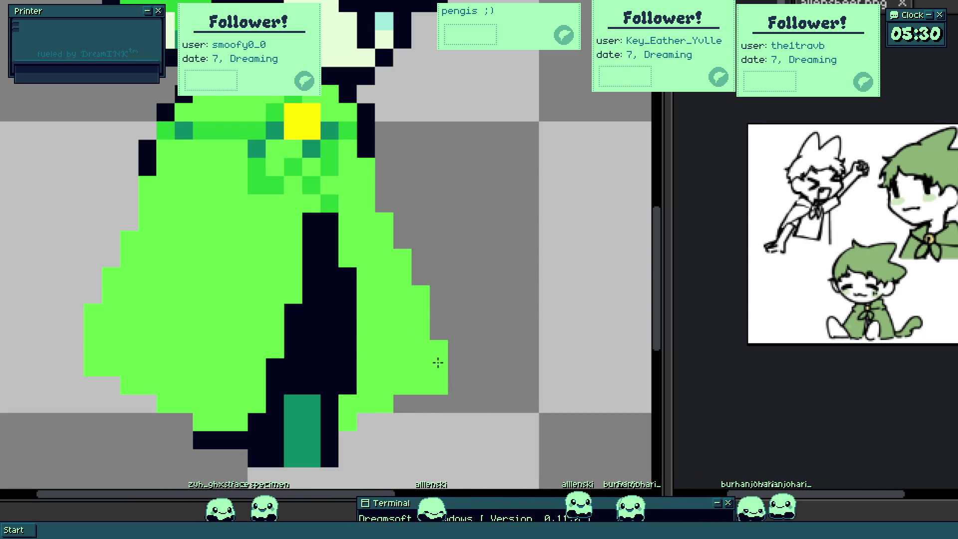
click(439, 386)
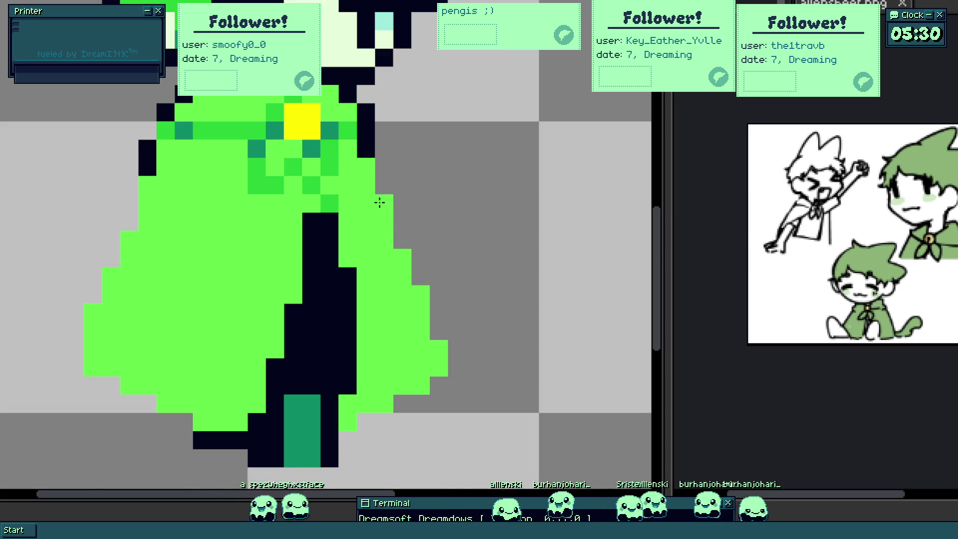
scroll(380, 203, down, 5)
scroll(381, 265, up, 1)
scroll(359, 225, up, 1)
scroll(402, 244, up, 1)
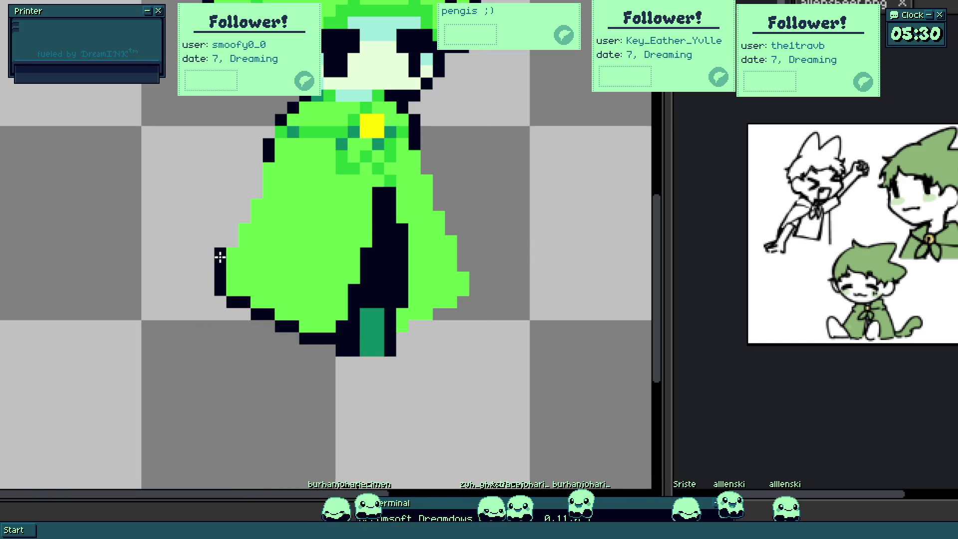
scroll(304, 291, down, 1)
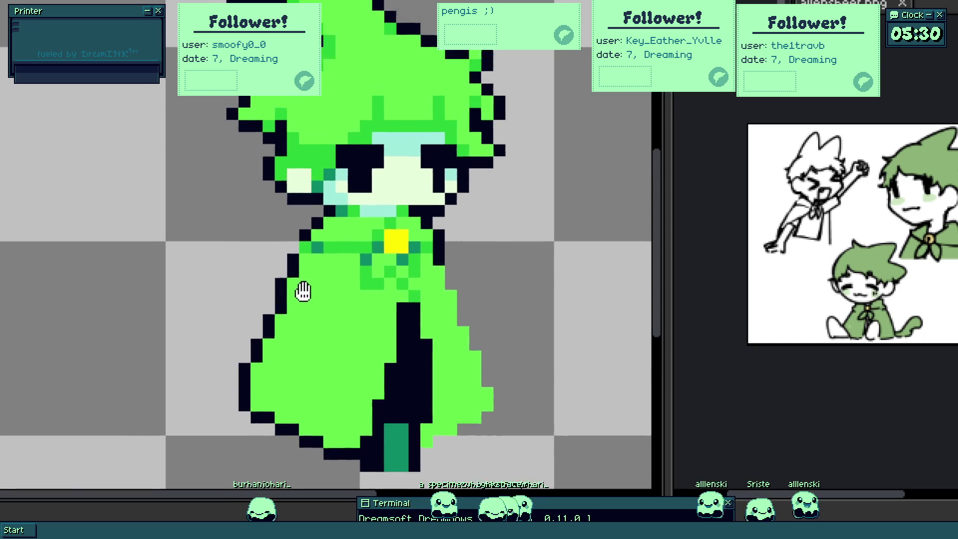
scroll(304, 291, down, 2)
scroll(322, 307, up, 2)
scroll(340, 321, up, 1)
scroll(341, 321, up, 1)
- Outline the cloak's left edge with dark pixels
click(247, 429)
click(272, 382)
click(293, 341)
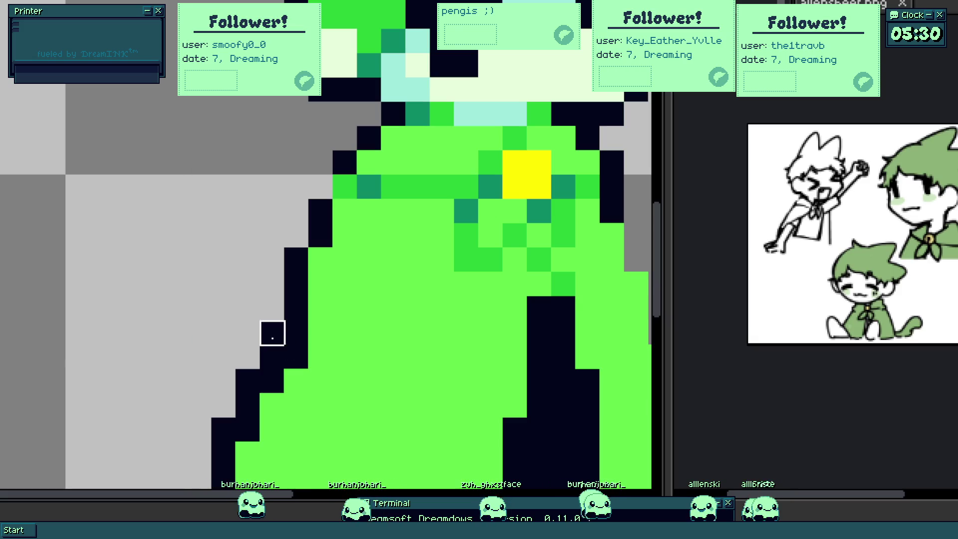
scroll(300, 314, up, 5)
scroll(307, 283, down, 3)
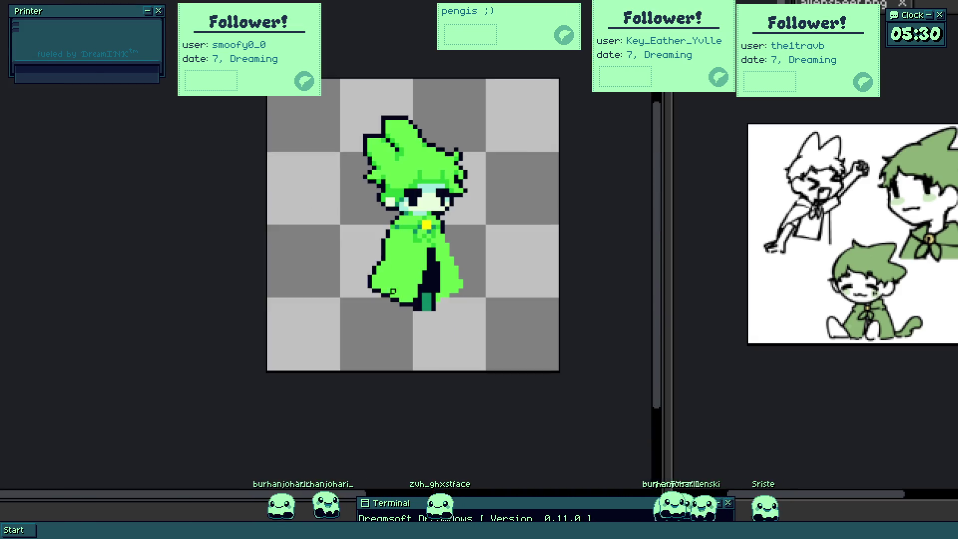
scroll(396, 295, up, 3)
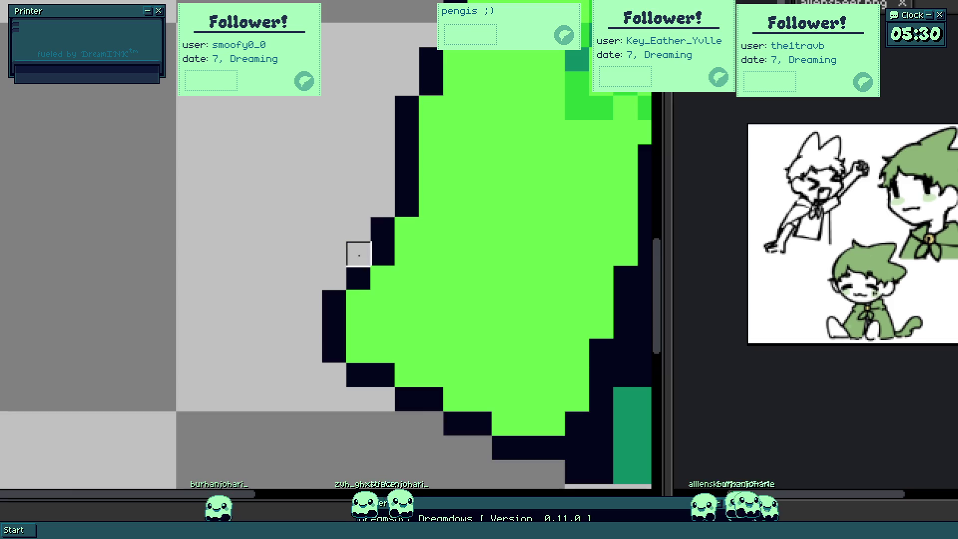
scroll(382, 301, down, 3)
scroll(390, 307, down, 2)
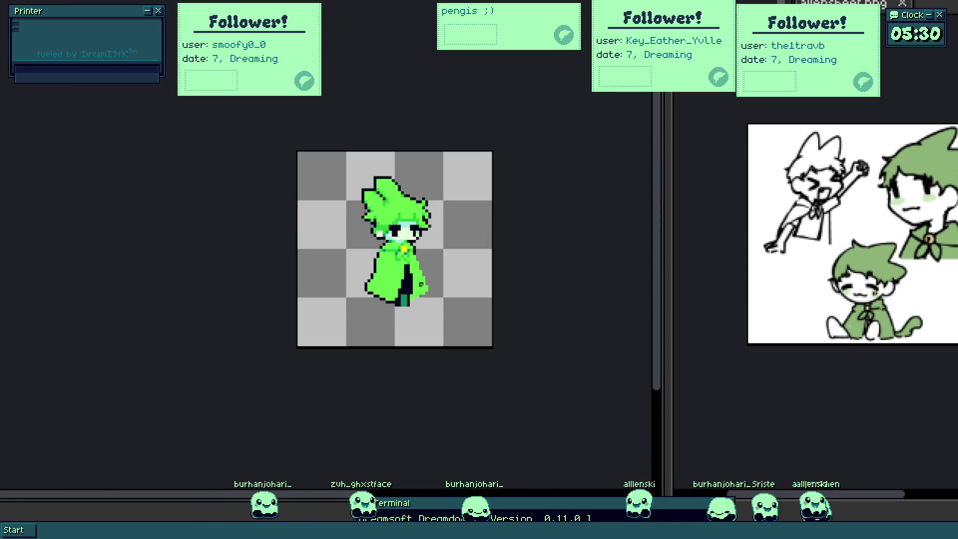
scroll(431, 297, up, 5)
- Outline the cloak's right edge and bottom hem in dark pixels
drag(467, 293, 427, 207)
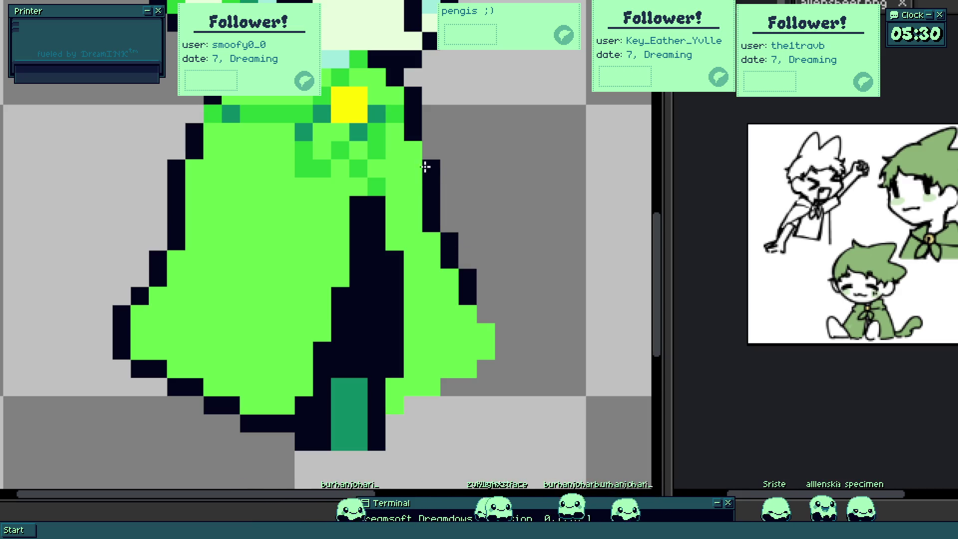
drag(486, 311, 503, 354)
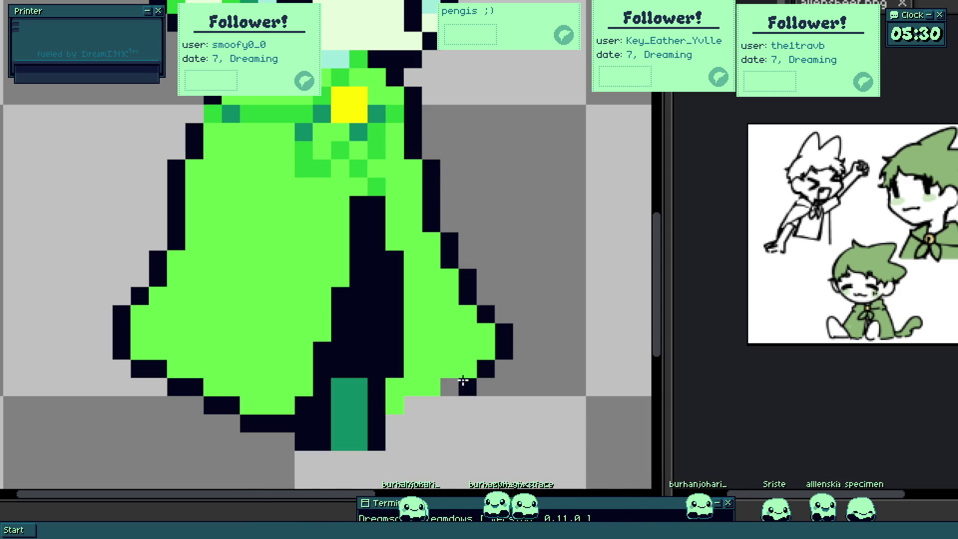
drag(463, 381, 398, 417)
scroll(380, 423, down, 3)
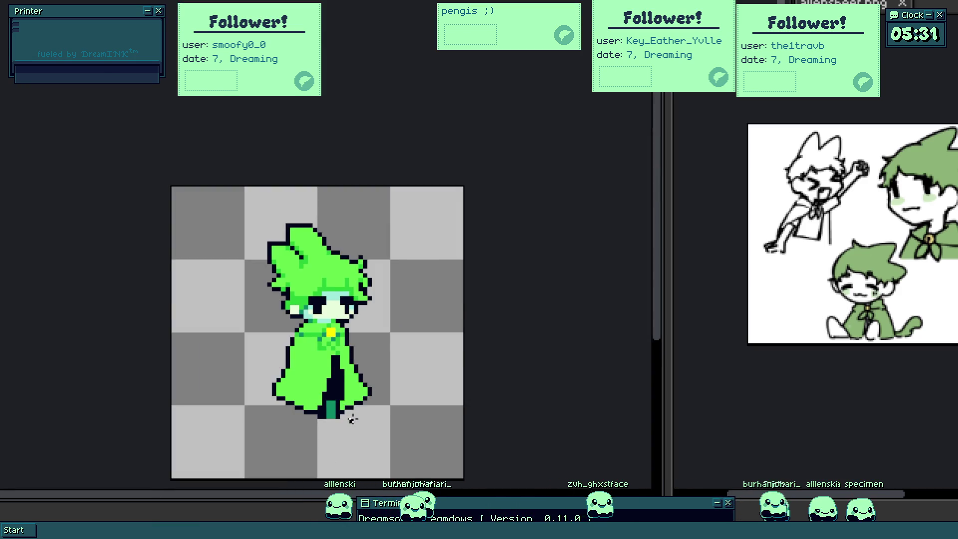
scroll(337, 380, up, 2)
scroll(334, 359, down, 2)
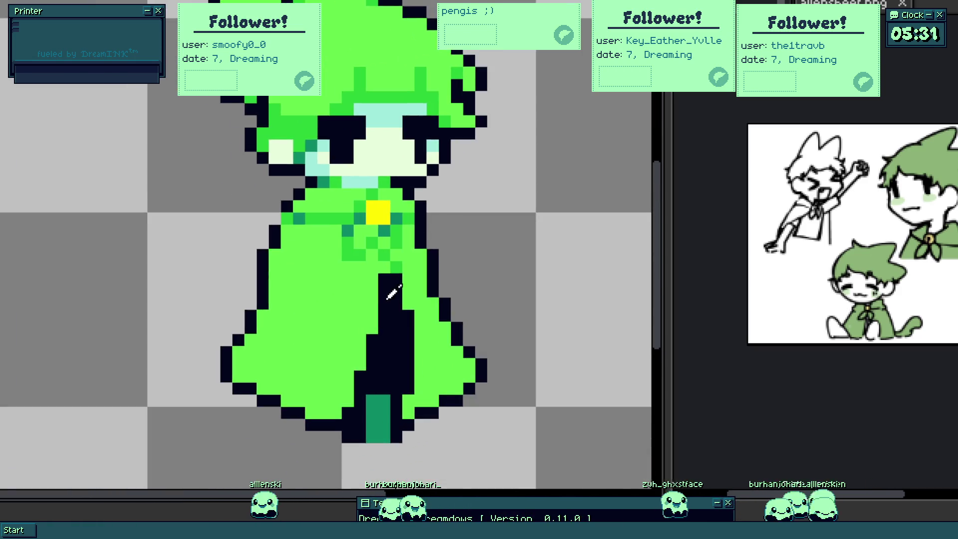
scroll(404, 225, up, 2)
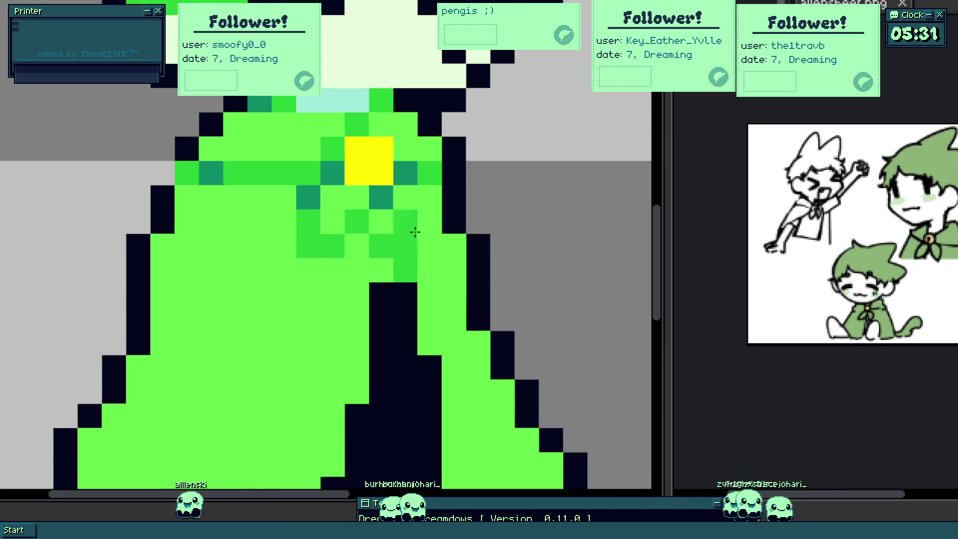
scroll(407, 231, down, 3)
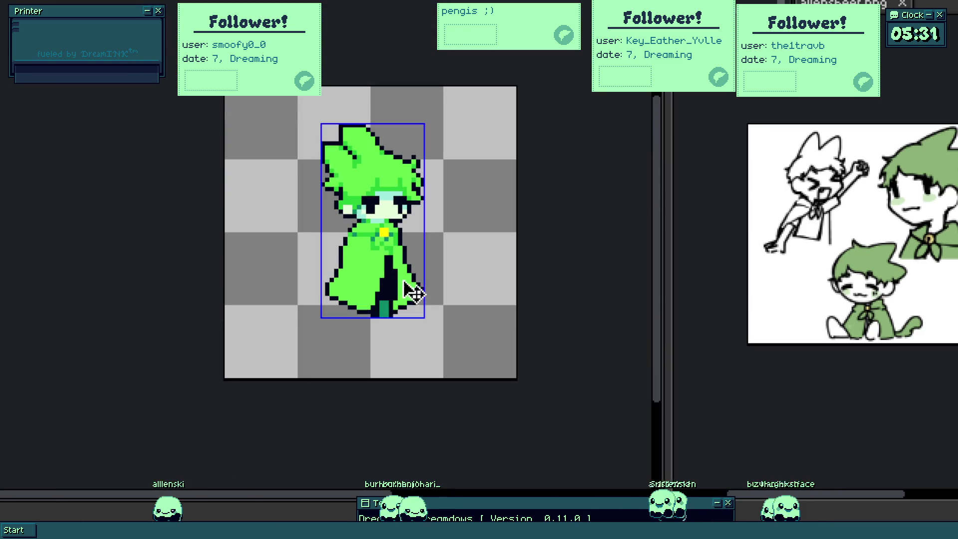
scroll(383, 257, up, 2)
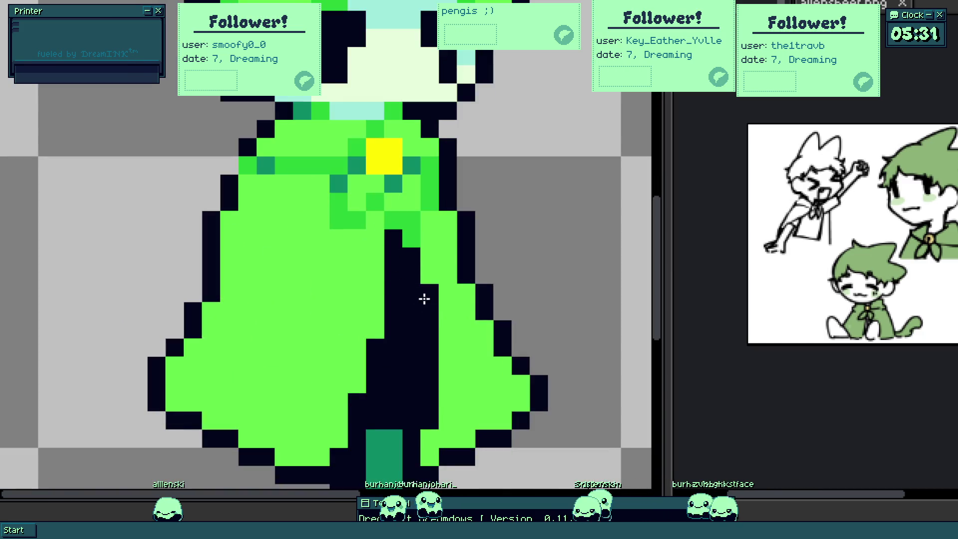
- Narrow the black opening with green, blacken the teal leg, and erase the stray bottom row
drag(411, 256, 407, 439)
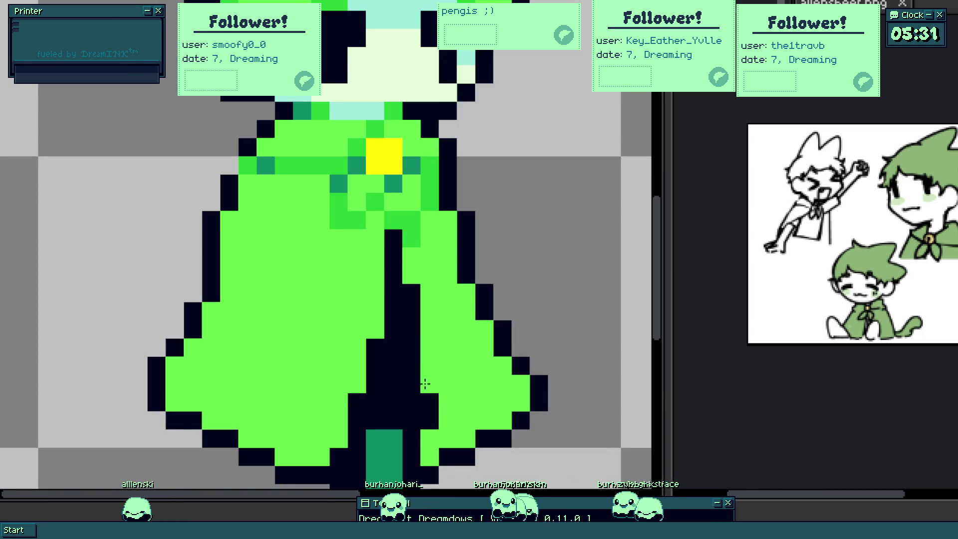
scroll(419, 425, down, 3)
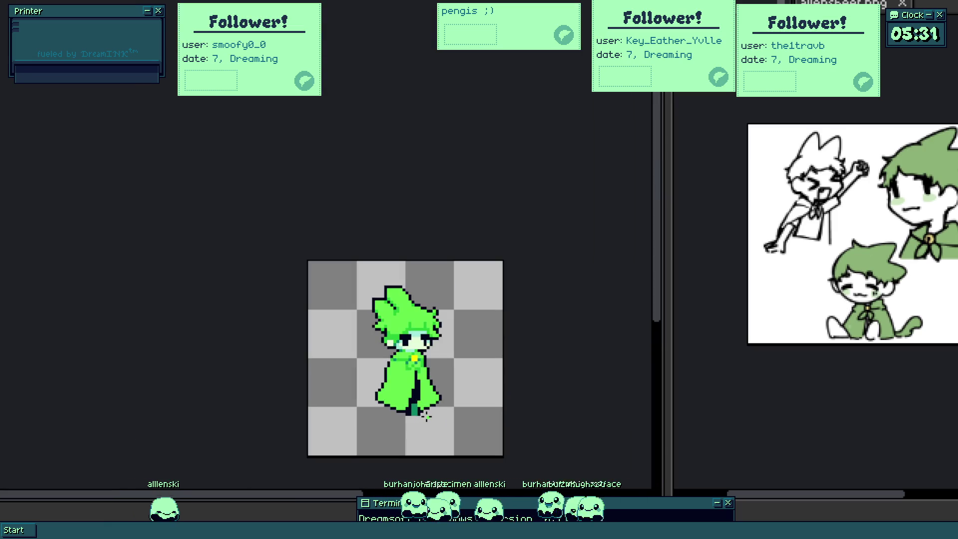
scroll(414, 410, up, 2)
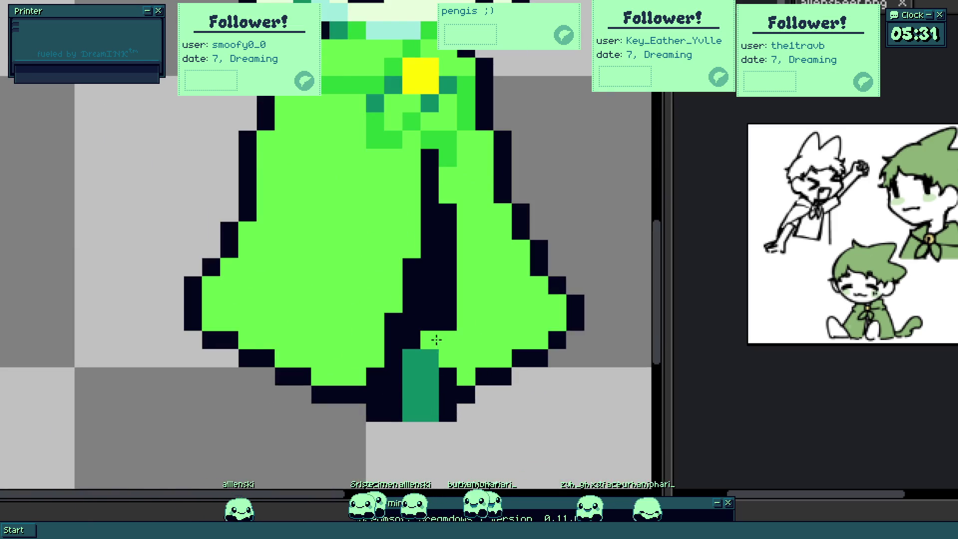
drag(411, 394, 416, 396)
key(e)
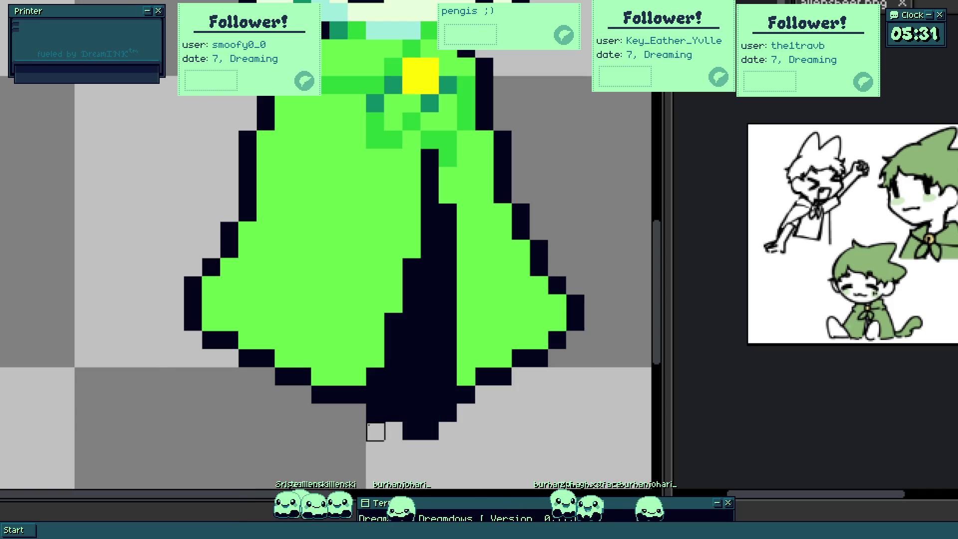
drag(375, 428, 447, 413)
scroll(420, 411, down, 3)
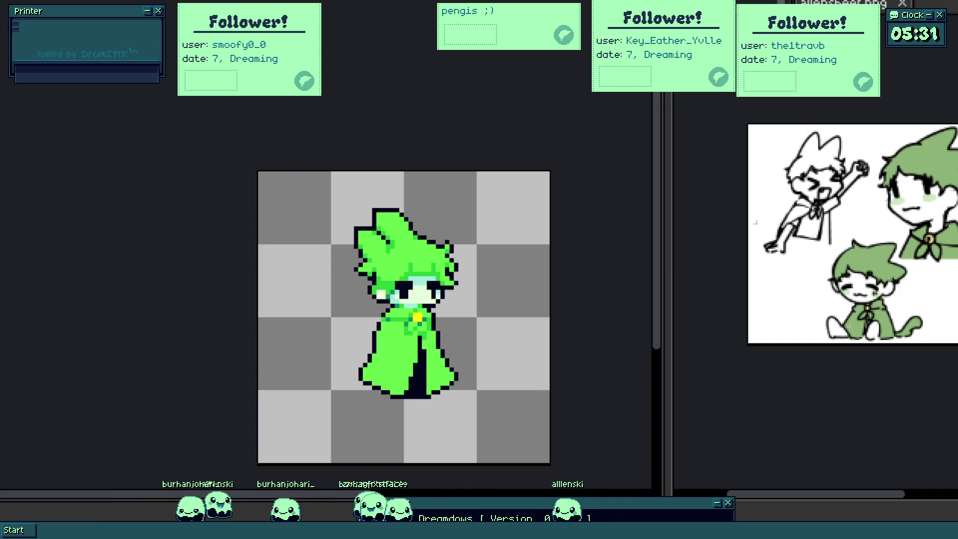
scroll(408, 251, up, 3)
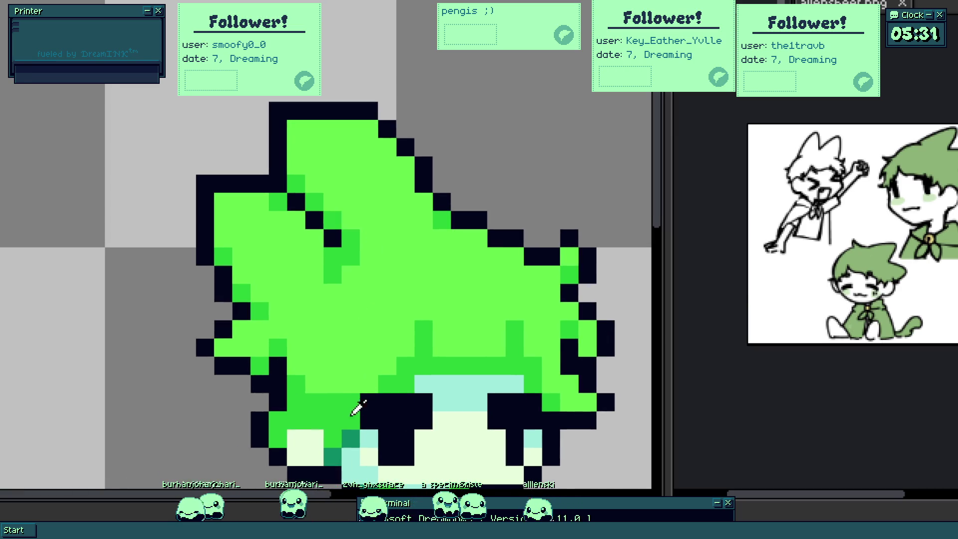
- Draw dark-teal strand lines across the hair and eyedrop the mid-green shade
drag(322, 235, 277, 183)
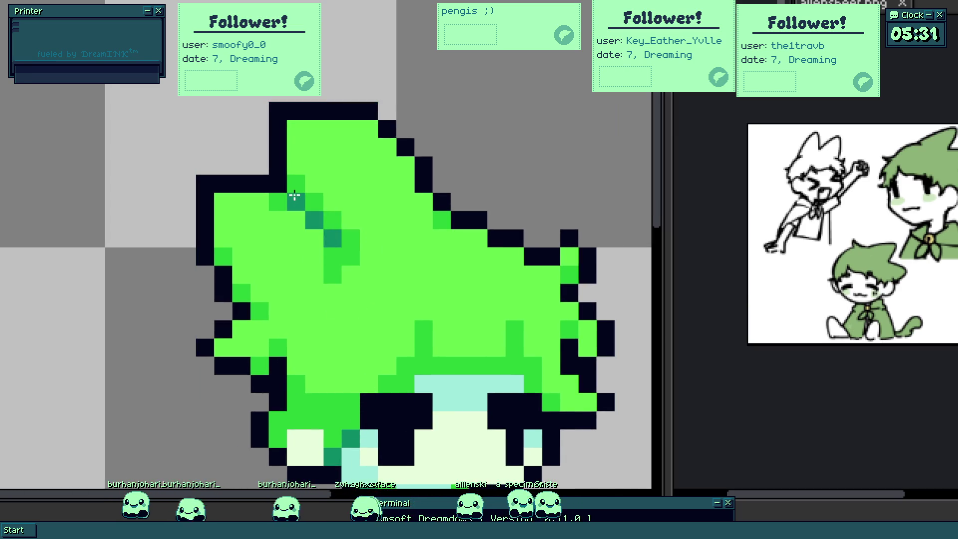
scroll(367, 220, down, 3)
scroll(367, 219, down, 3)
scroll(421, 252, up, 3)
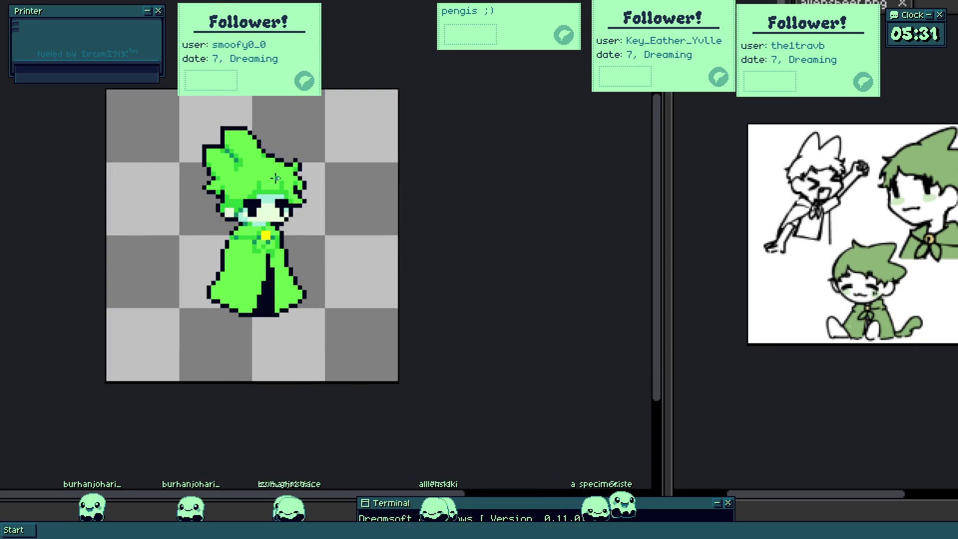
scroll(262, 140, up, 3)
mouse_move(262, 140)
mouse_down()
mouse_move(293, 165)
mouse_move(236, 147)
mouse_up()
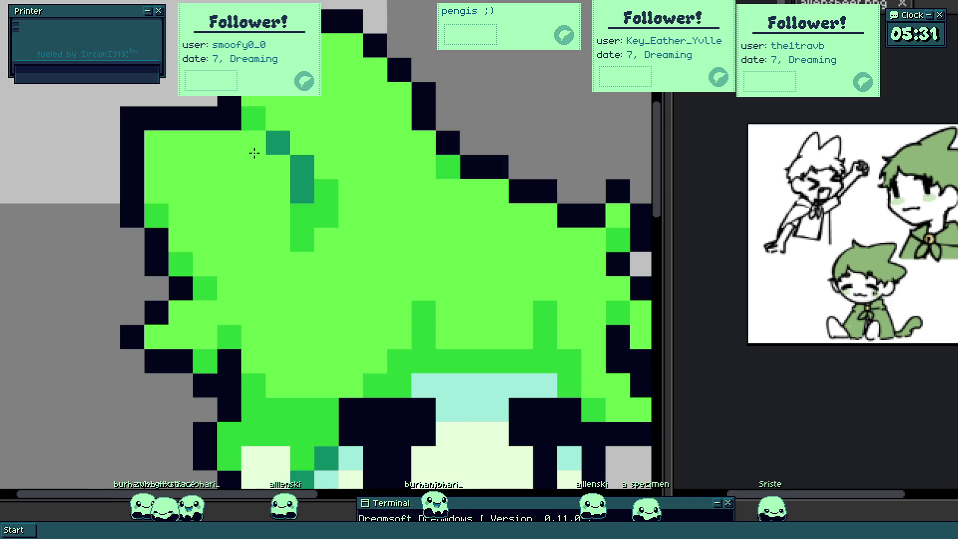
scroll(254, 152, down, 3)
scroll(305, 204, up, 3)
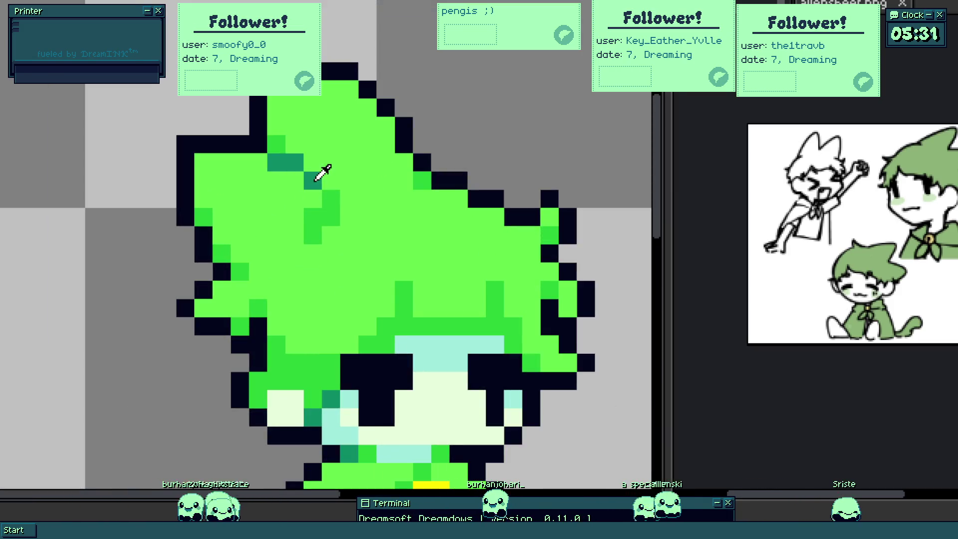
click(329, 223)
- Dab mid-green shading pixels through the hair and lighten the main green to pale green
click(259, 162)
drag(295, 180, 313, 180)
click(330, 216)
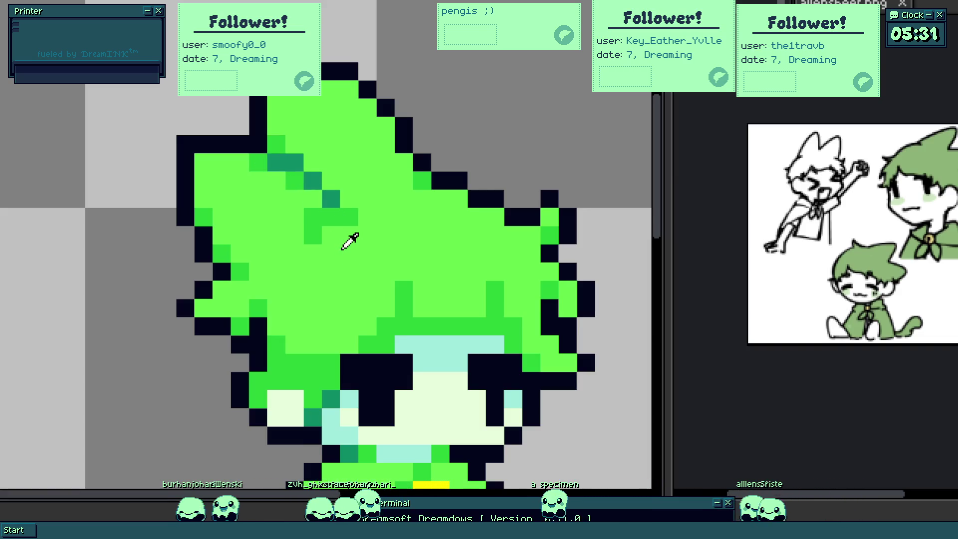
scroll(330, 231, down, 3)
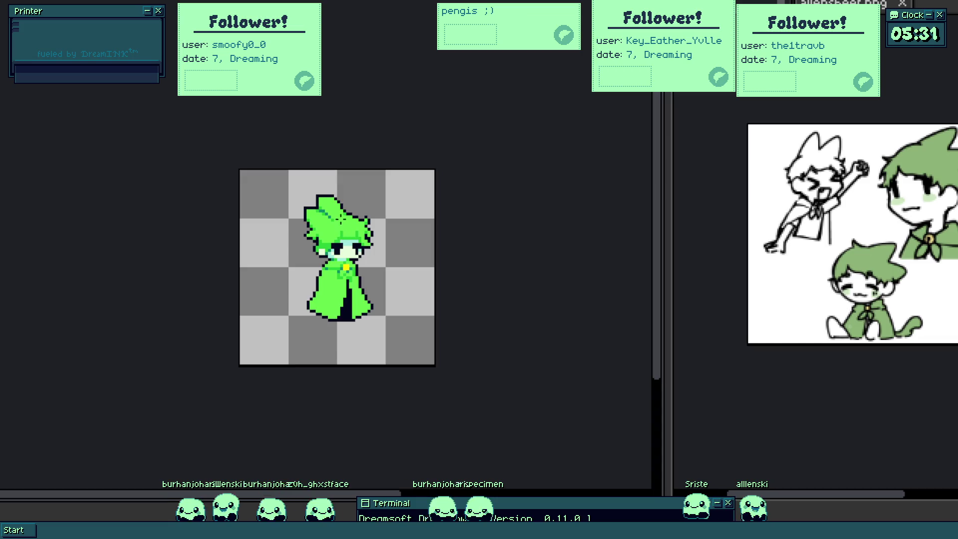
scroll(325, 207, up, 3)
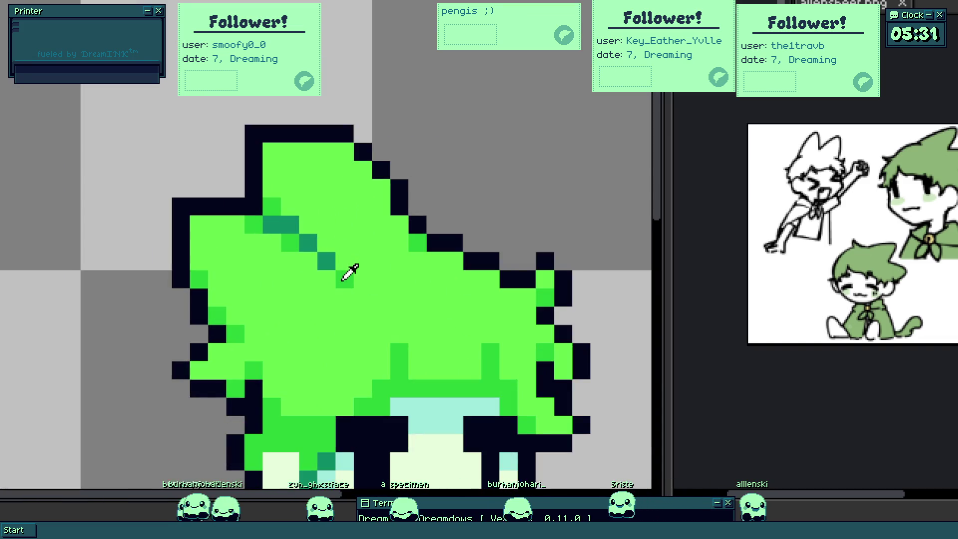
scroll(349, 271, down, 3)
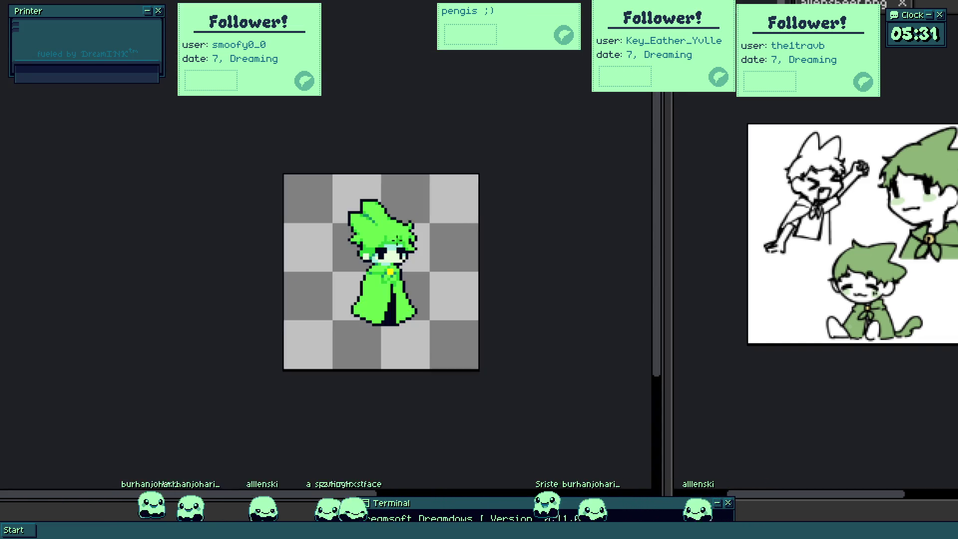
scroll(350, 163, up, 3)
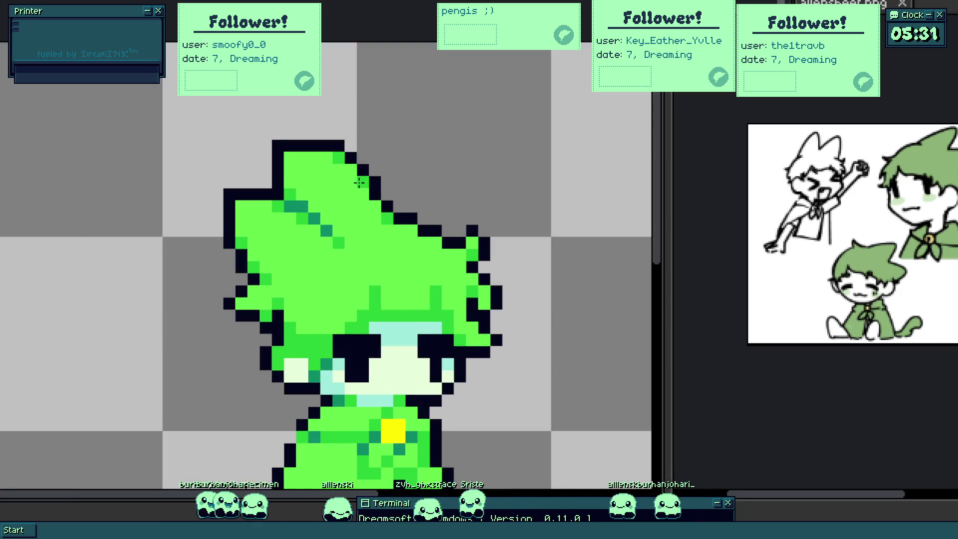
scroll(385, 236, down, 3)
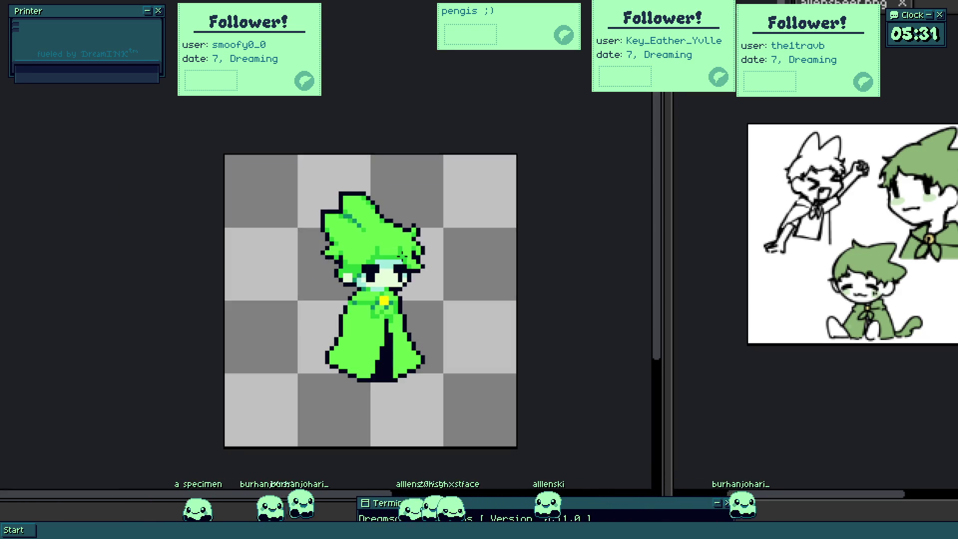
scroll(356, 268, up, 1)
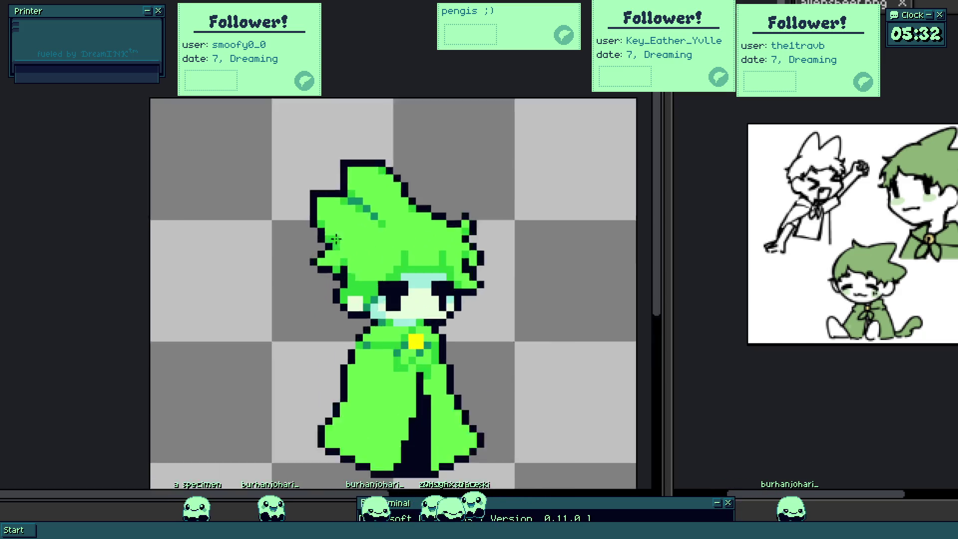
scroll(389, 303, up, 1)
scroll(228, 251, up, 1)
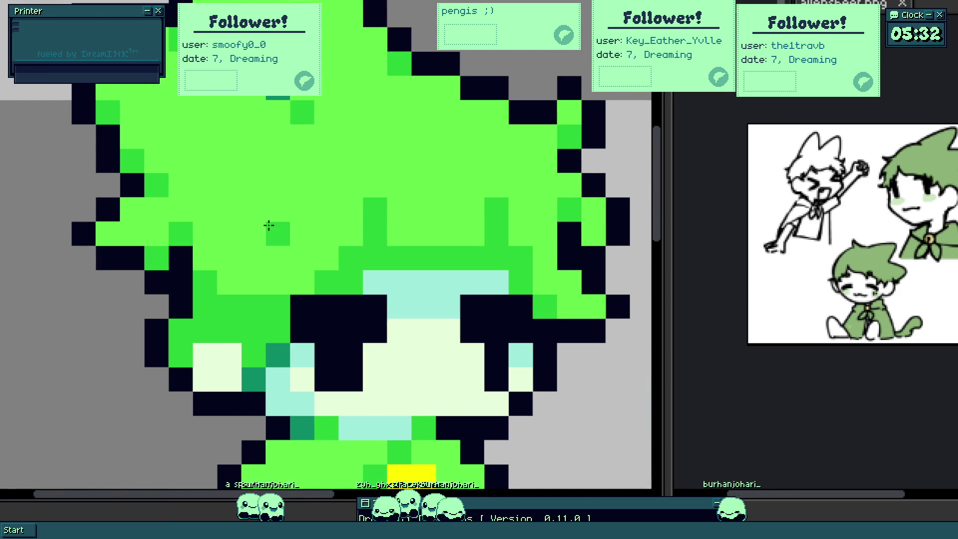
scroll(229, 158, down, 1)
scroll(229, 158, down, 2)
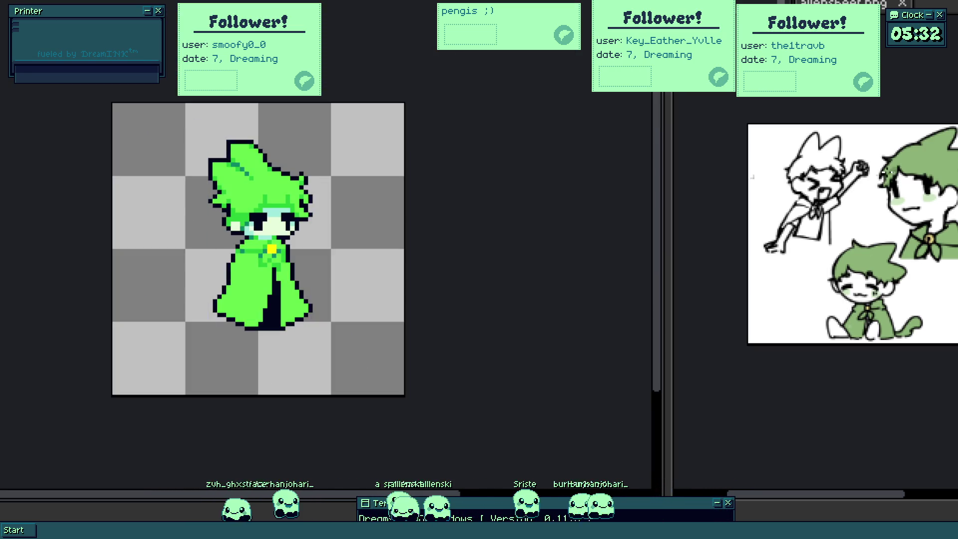
scroll(271, 182, up, 1)
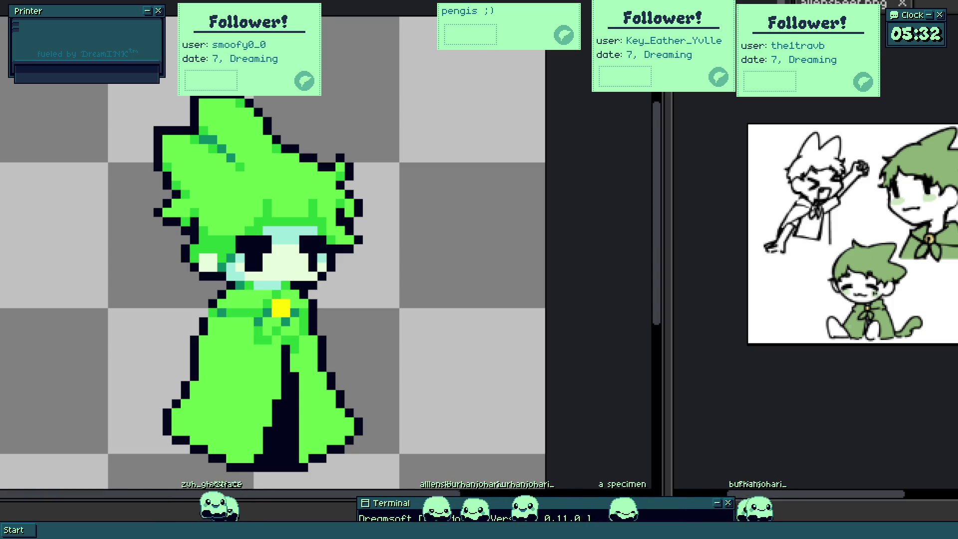
click(274, 205)
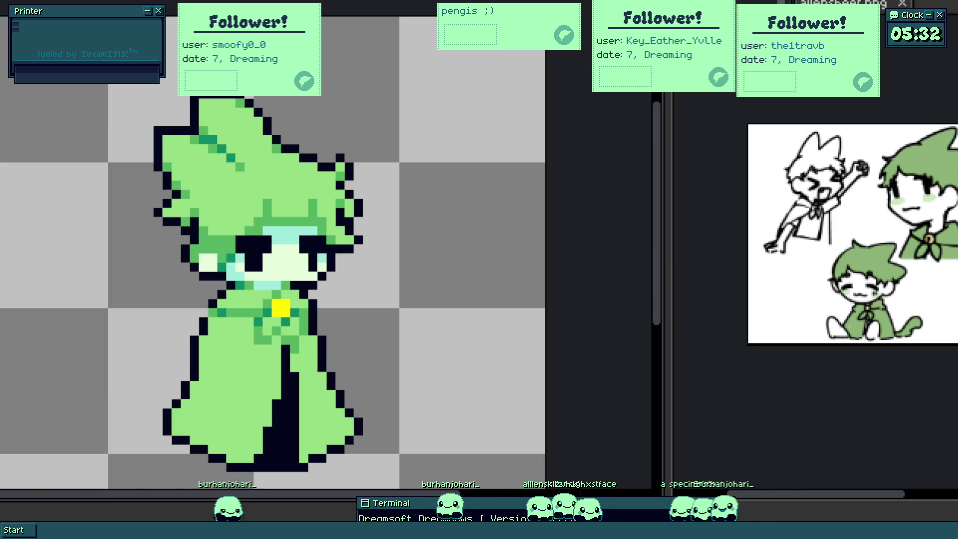
scroll(224, 210, up, 2)
scroll(247, 150, down, 3)
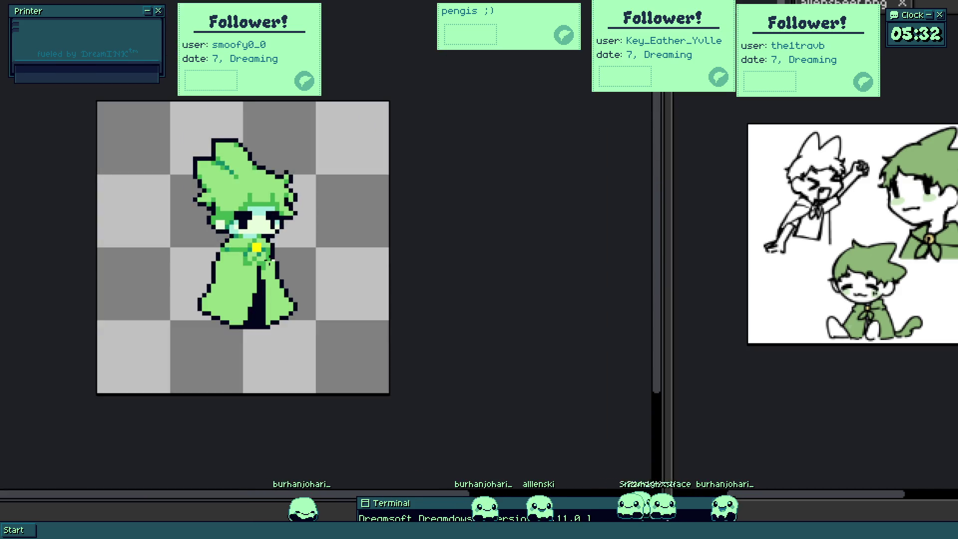
scroll(276, 281, up, 2)
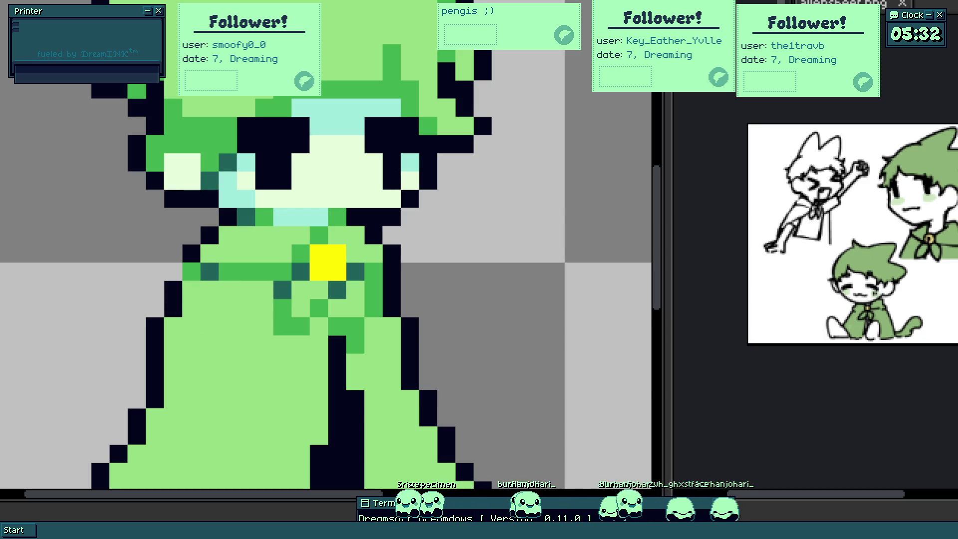
scroll(281, 296, down, 2)
scroll(281, 296, down, 1)
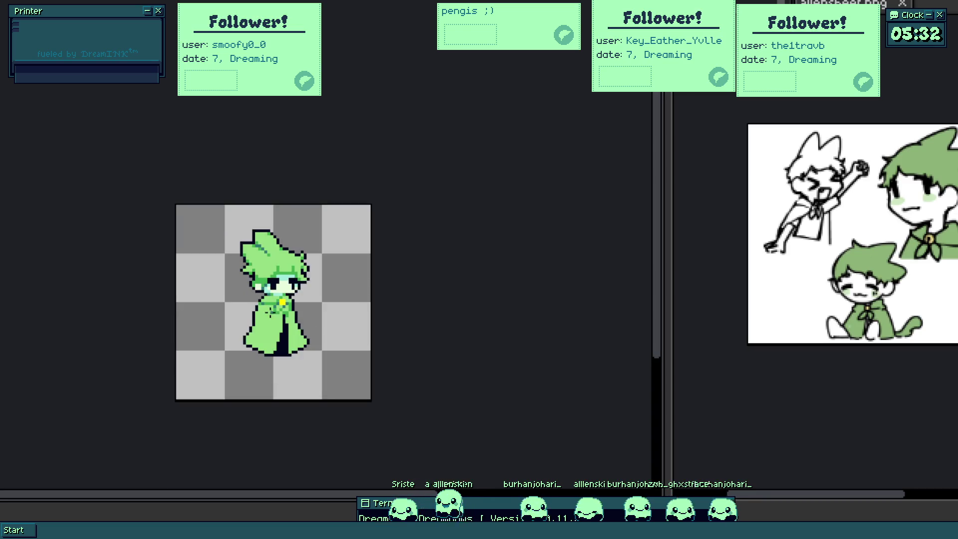
scroll(261, 252, up, 1)
scroll(261, 251, up, 2)
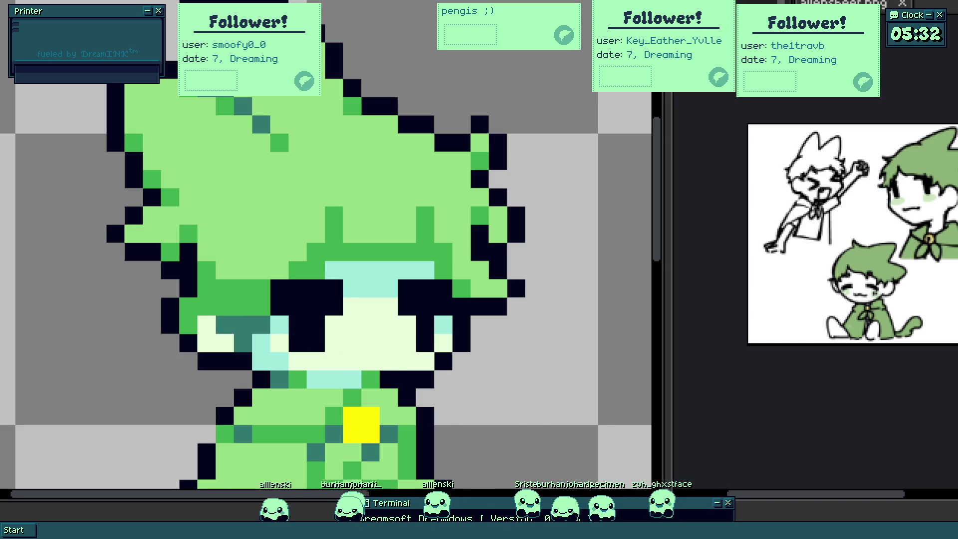
scroll(194, 300, up, 1)
scroll(188, 281, up, 1)
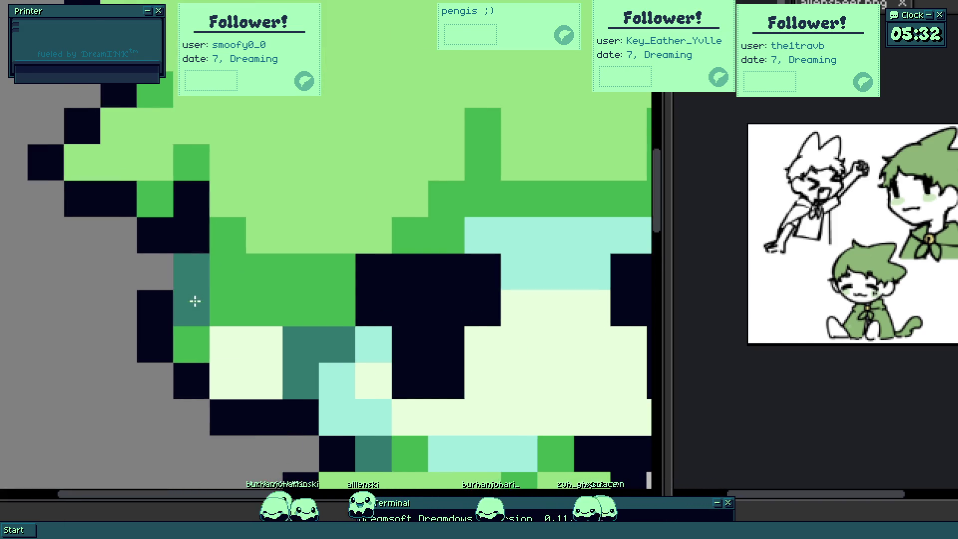
- Add dark-teal shading pixels beside the face and on the cheek
click(188, 274)
scroll(188, 273, down, 5)
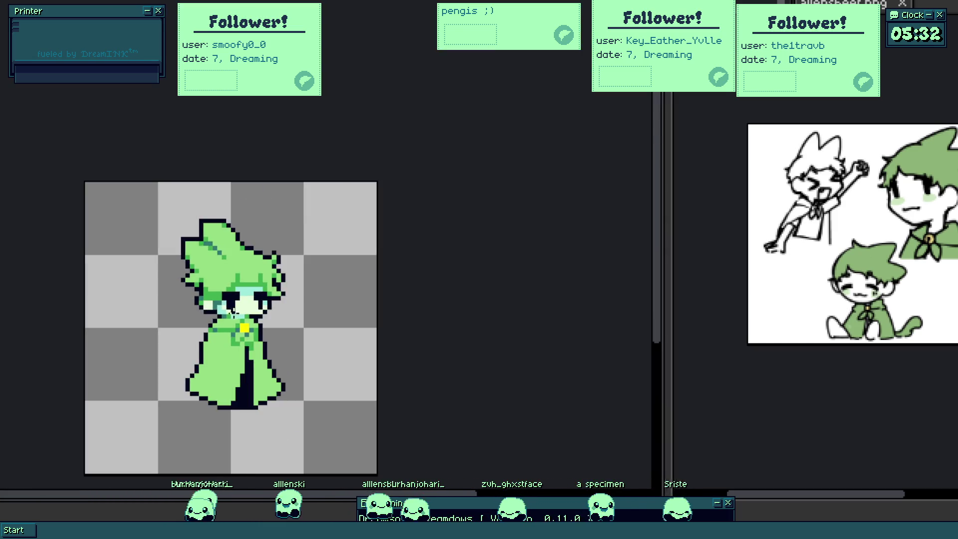
scroll(214, 287, up, 4)
click(194, 284)
click(267, 308)
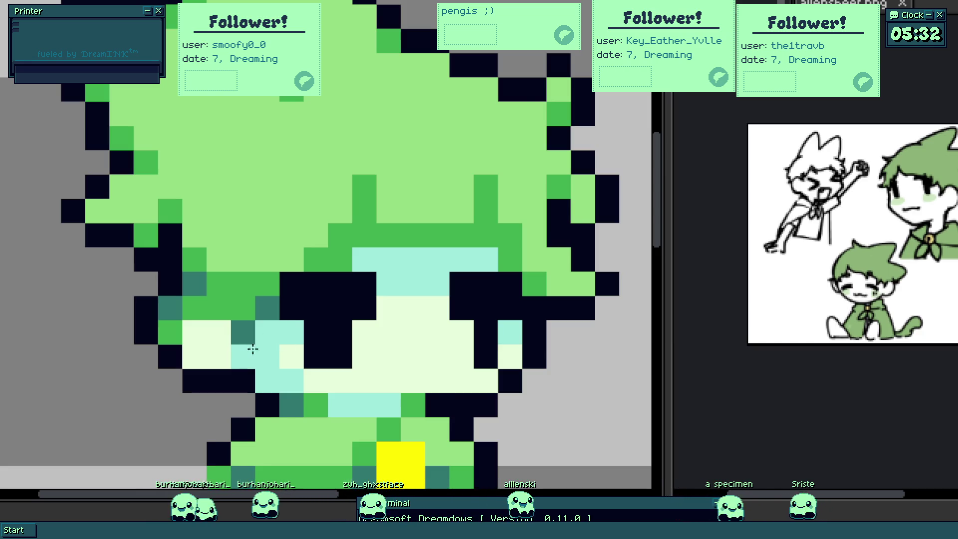
scroll(250, 343, down, 5)
scroll(263, 341, up, 5)
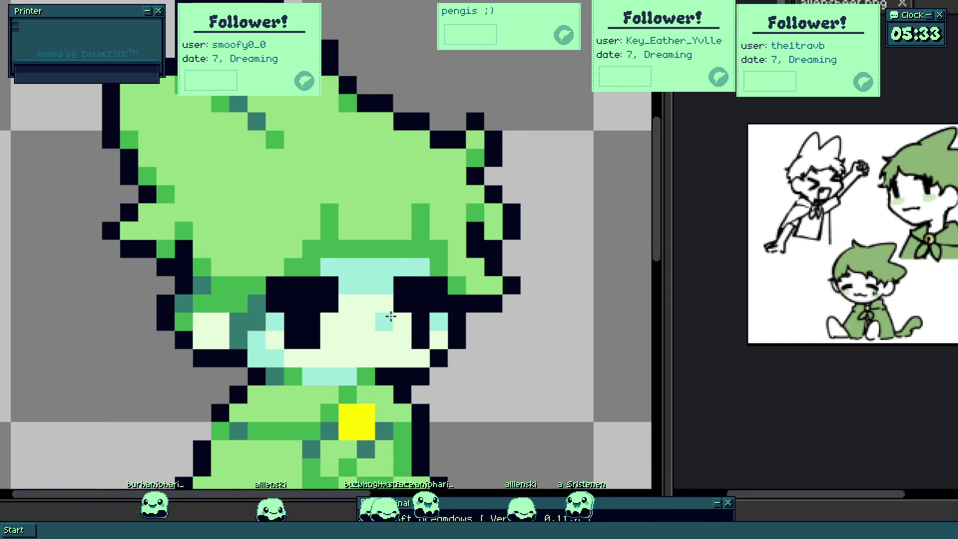
scroll(390, 317, up, 1)
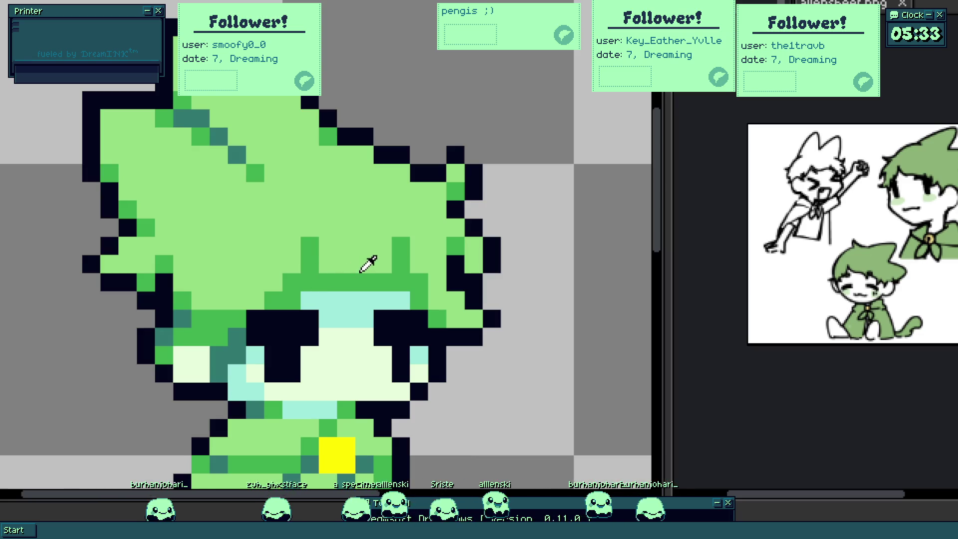
scroll(383, 241, down, 3)
scroll(331, 247, up, 3)
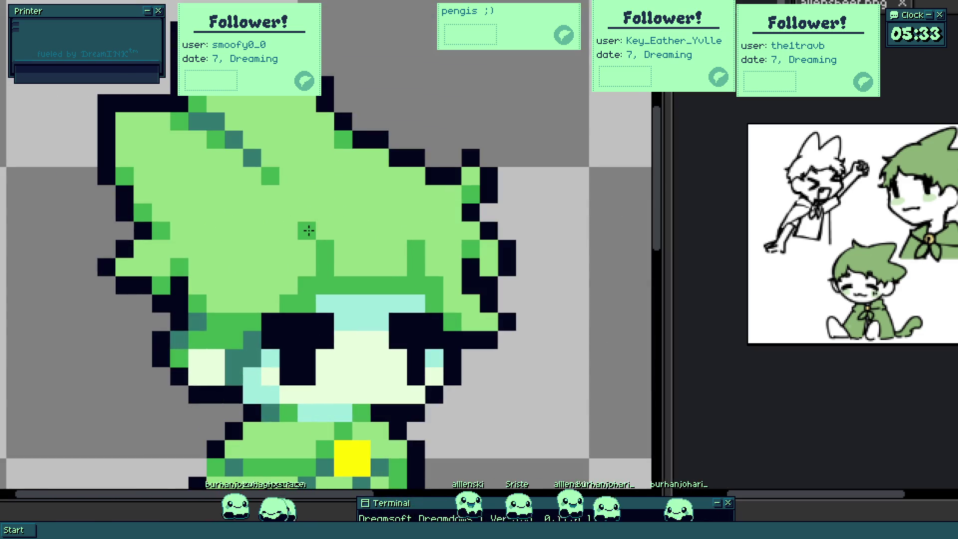
scroll(310, 230, down, 4)
scroll(355, 291, up, 3)
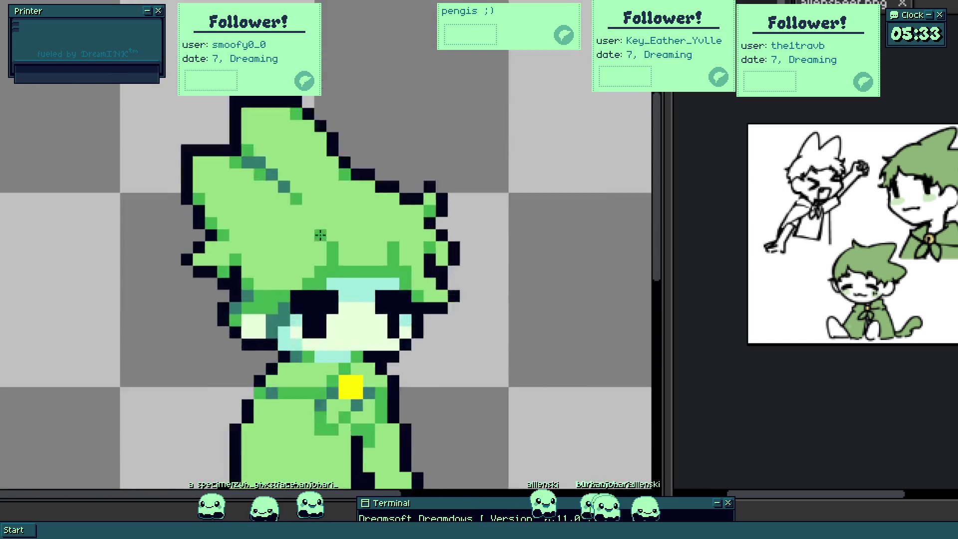
scroll(355, 292, up, 1)
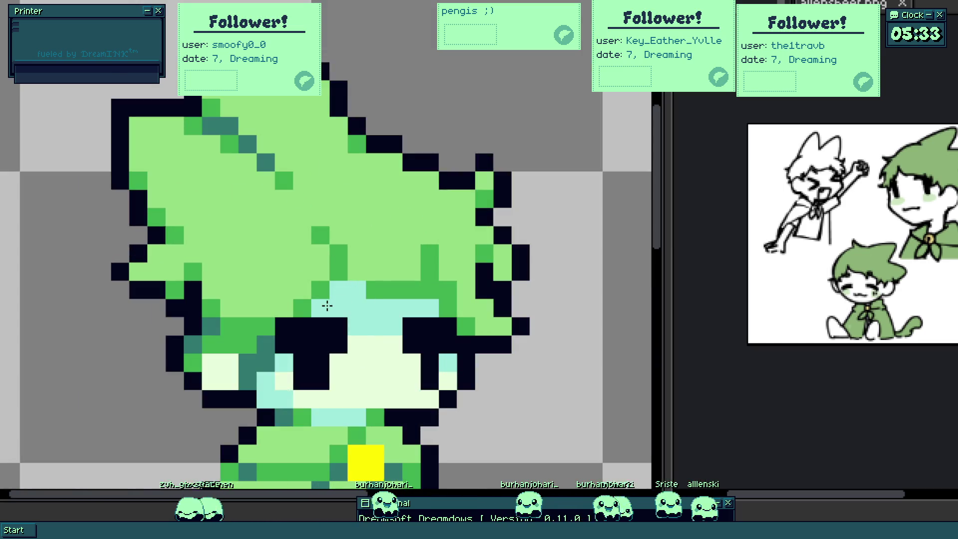
- Adjust the light-cyan band under the hair and widen the cyan forehead band
click(367, 290)
click(323, 292)
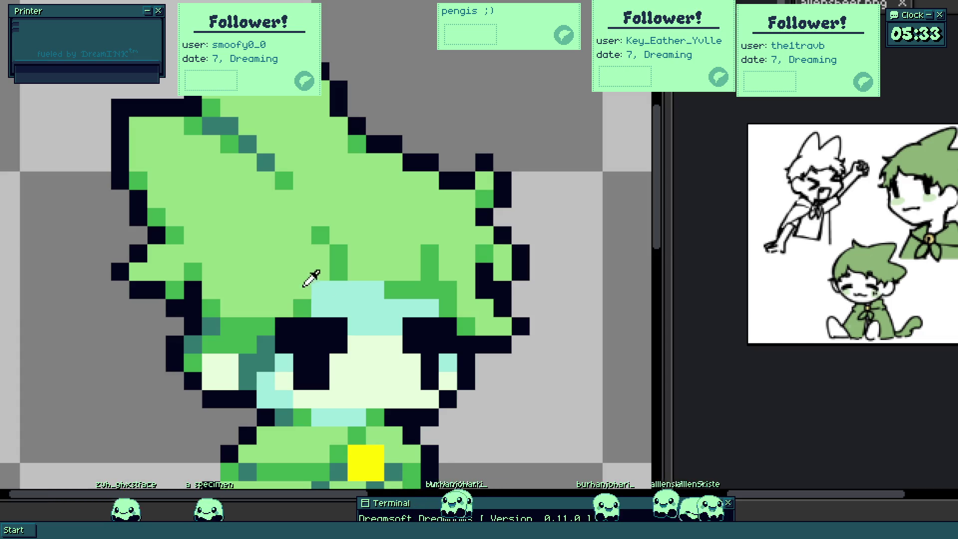
click(350, 293)
click(378, 293)
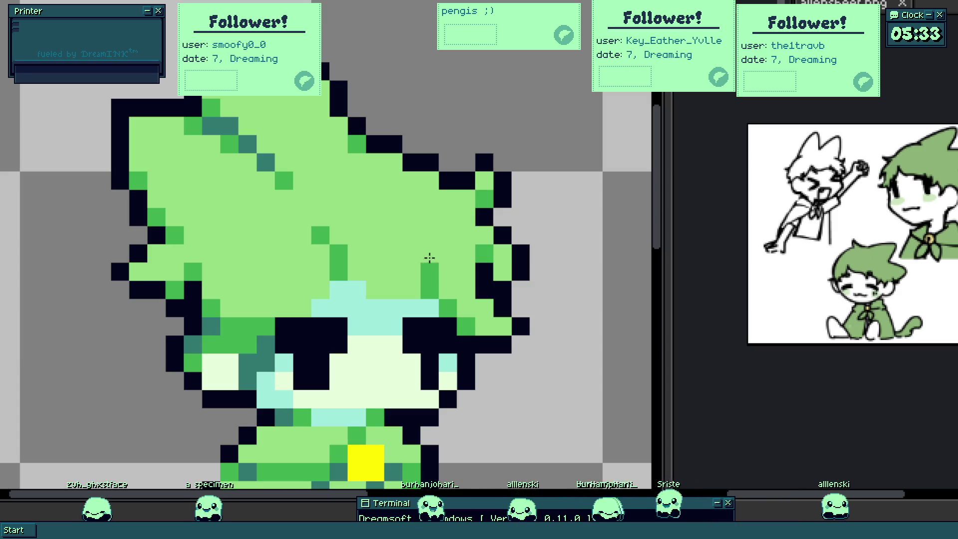
scroll(448, 293, down, 5)
scroll(448, 293, up, 5)
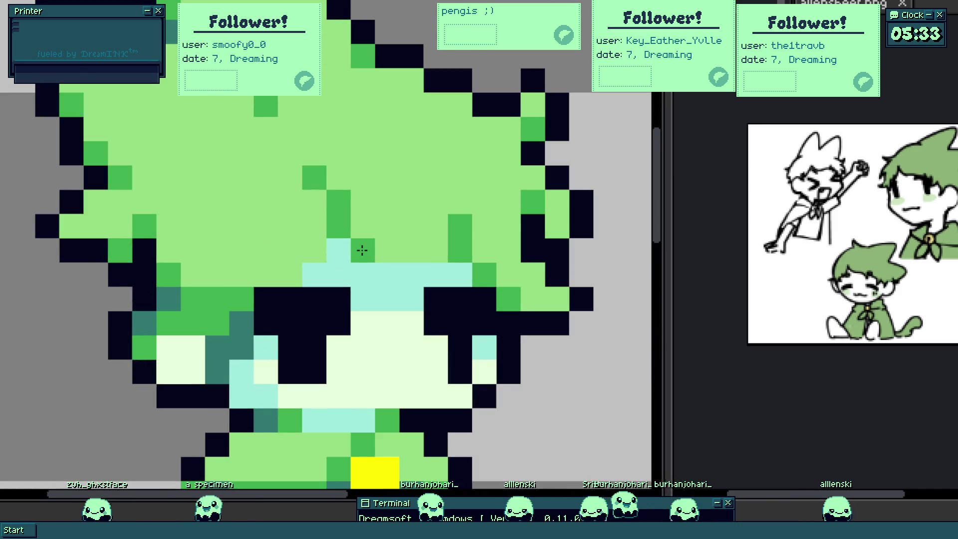
mouse_move(338, 254)
mouse_down()
mouse_move(363, 253)
mouse_move(269, 273)
mouse_up()
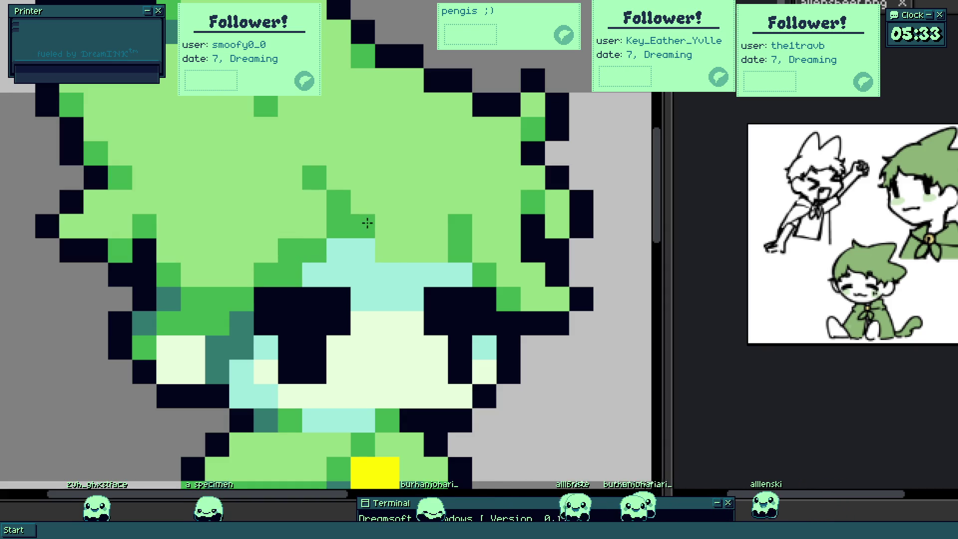
scroll(465, 268, down, 5)
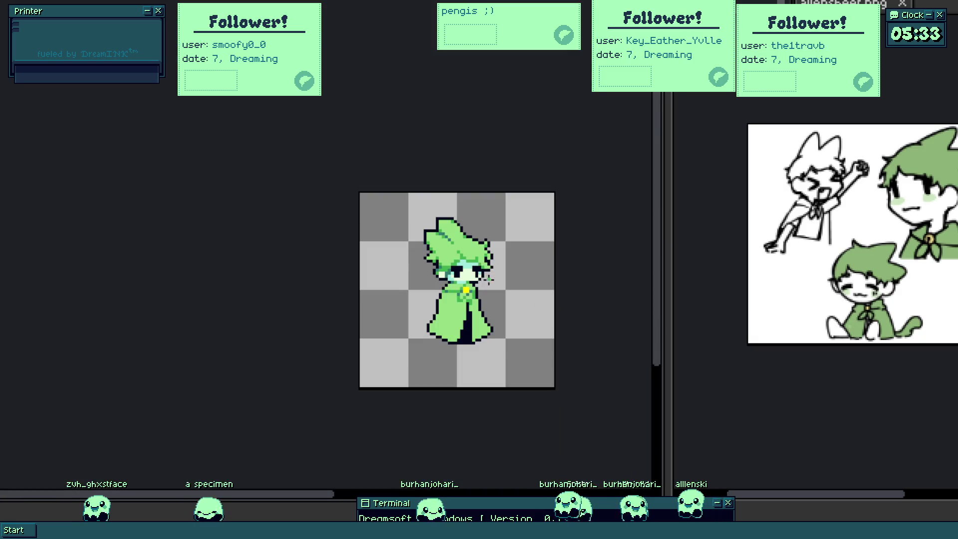
scroll(489, 275, up, 5)
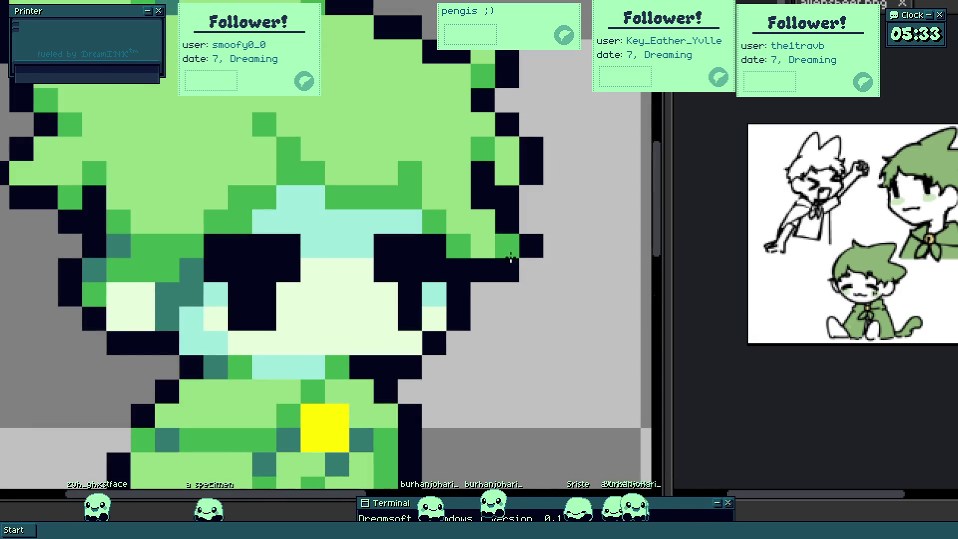
- Touch up the right hair edge and recolour pixels around and beneath the eyes
drag(510, 257, 465, 364)
drag(442, 302, 435, 303)
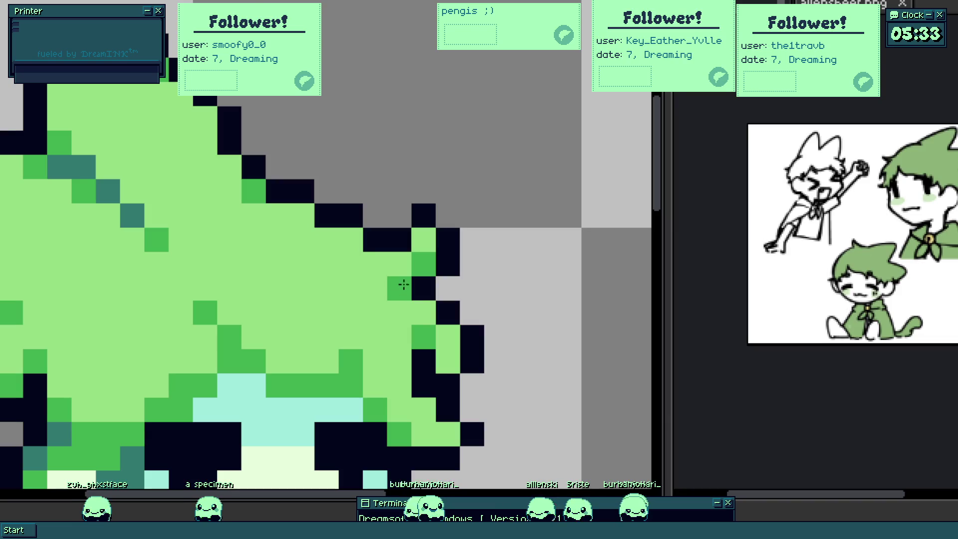
scroll(402, 284, down, 2)
scroll(442, 303, up, 1)
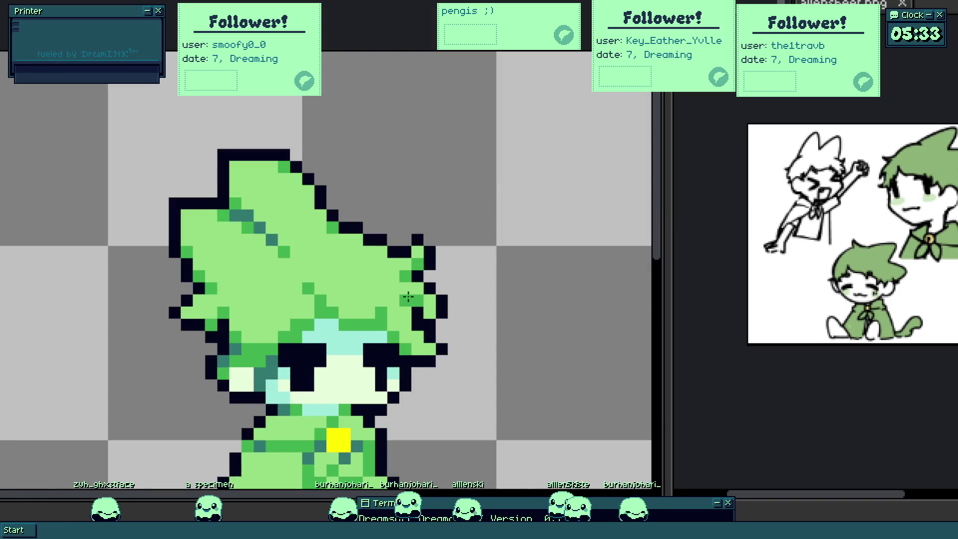
scroll(409, 295, down, 2)
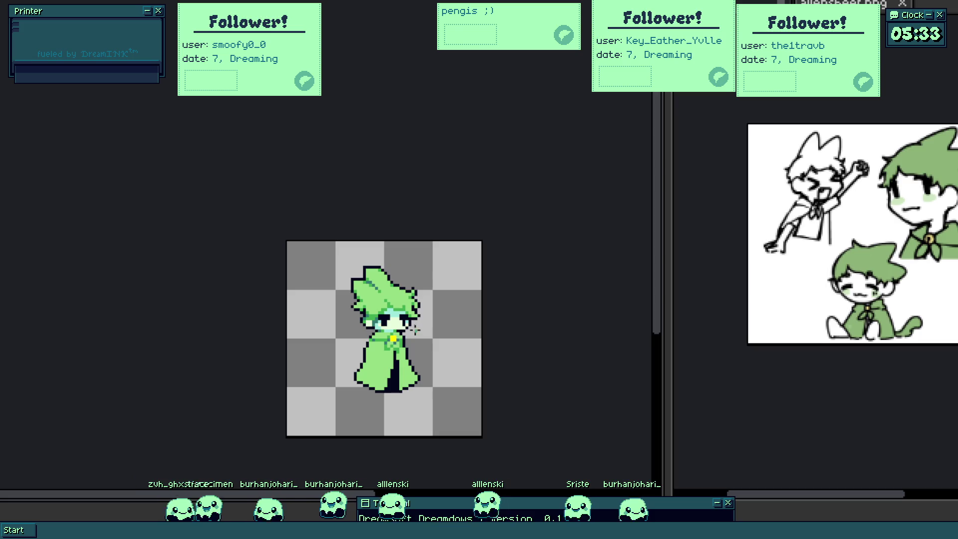
scroll(375, 296, up, 2)
scroll(349, 235, up, 1)
scroll(389, 254, up, 1)
scroll(410, 266, up, 1)
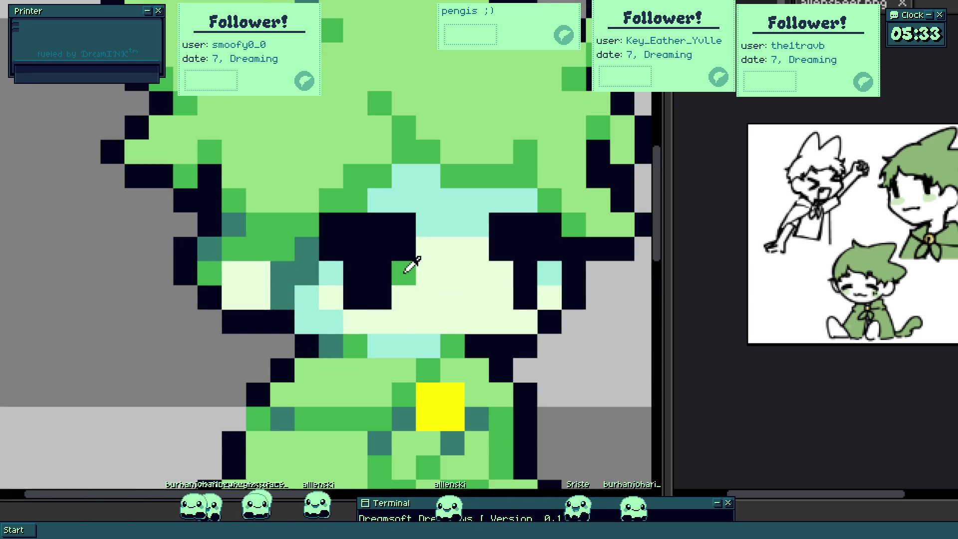
drag(420, 266, 345, 280)
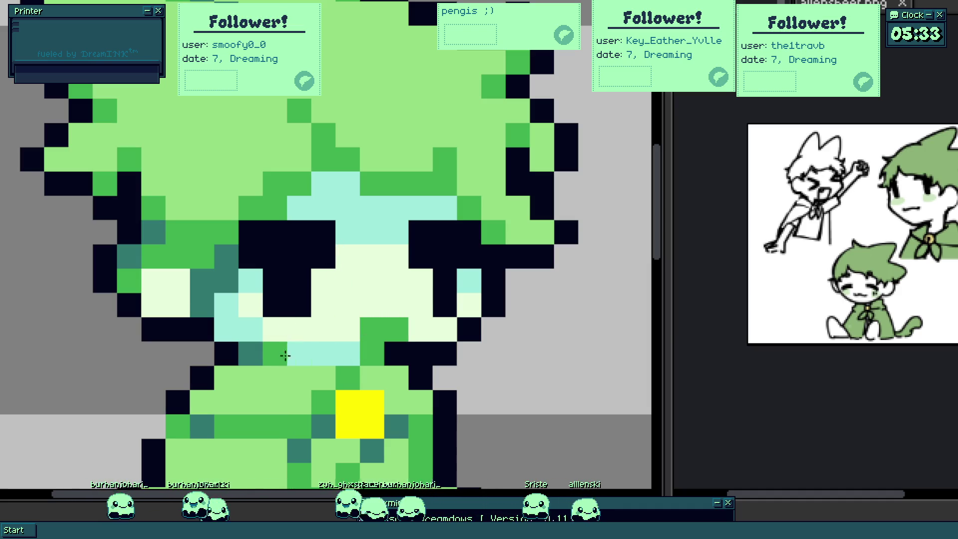
scroll(362, 345, down, 1)
scroll(362, 344, down, 2)
scroll(397, 214, up, 1)
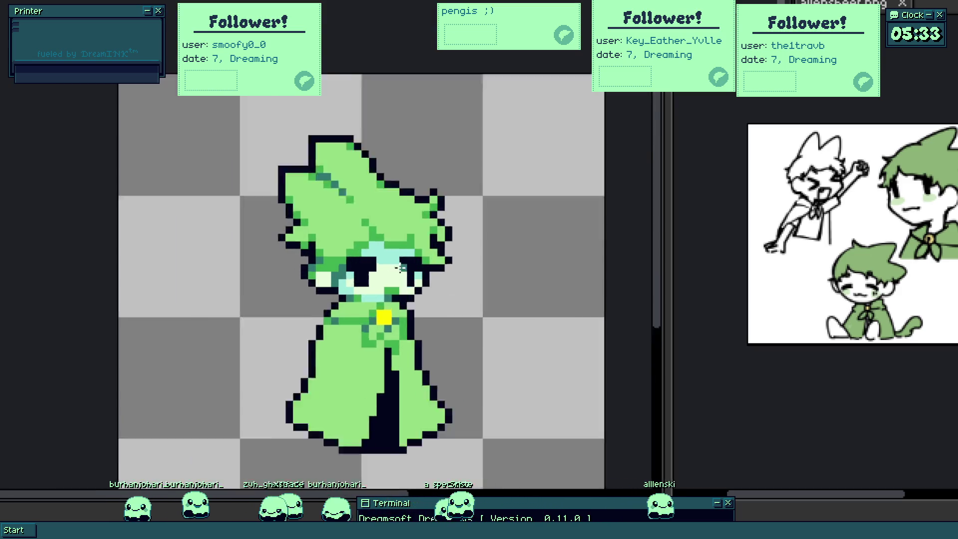
scroll(397, 214, up, 1)
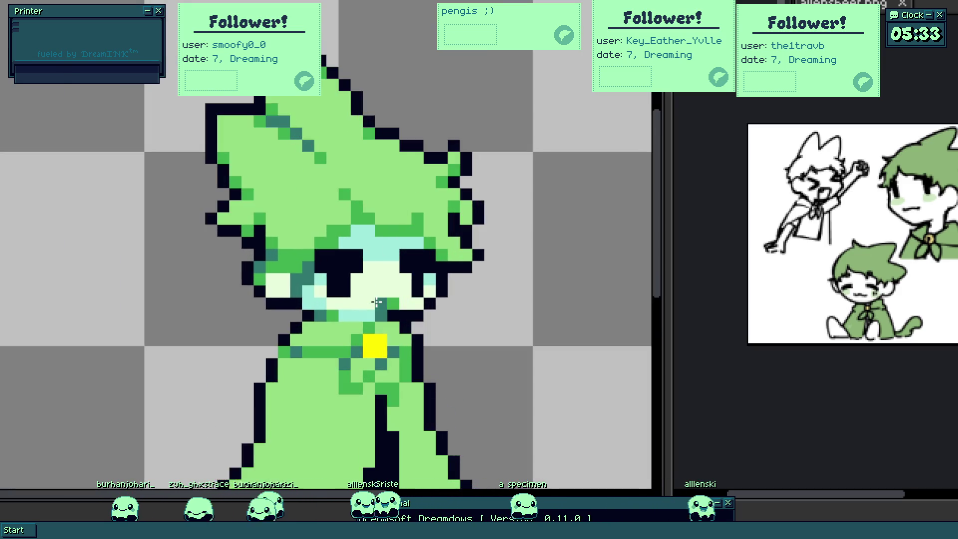
scroll(411, 237, down, 1)
scroll(308, 257, up, 2)
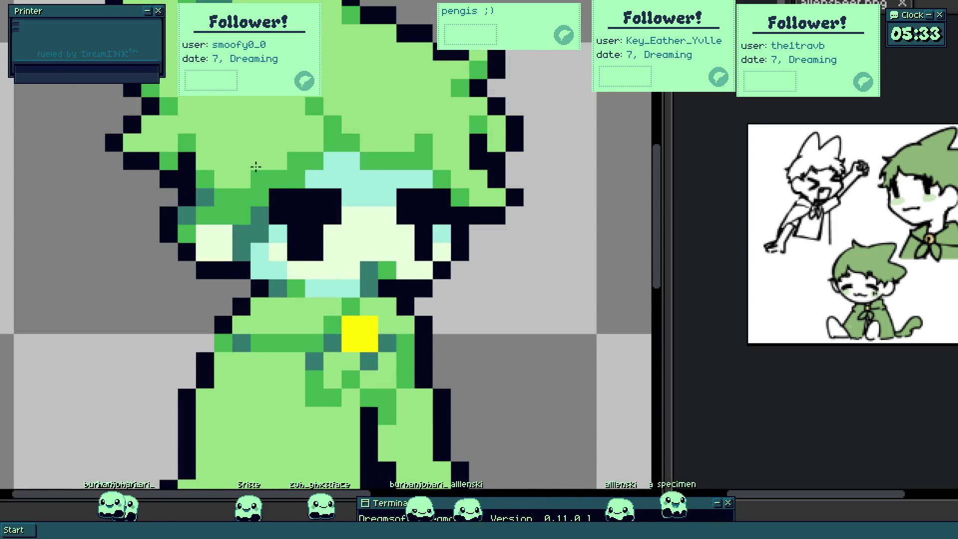
click(277, 270)
click(425, 270)
scroll(430, 260, down, 2)
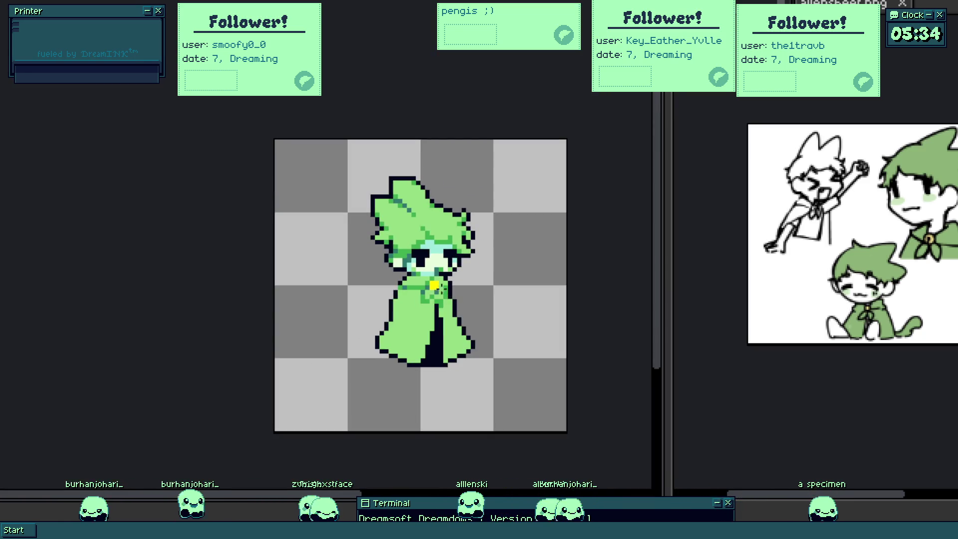
scroll(452, 279, up, 2)
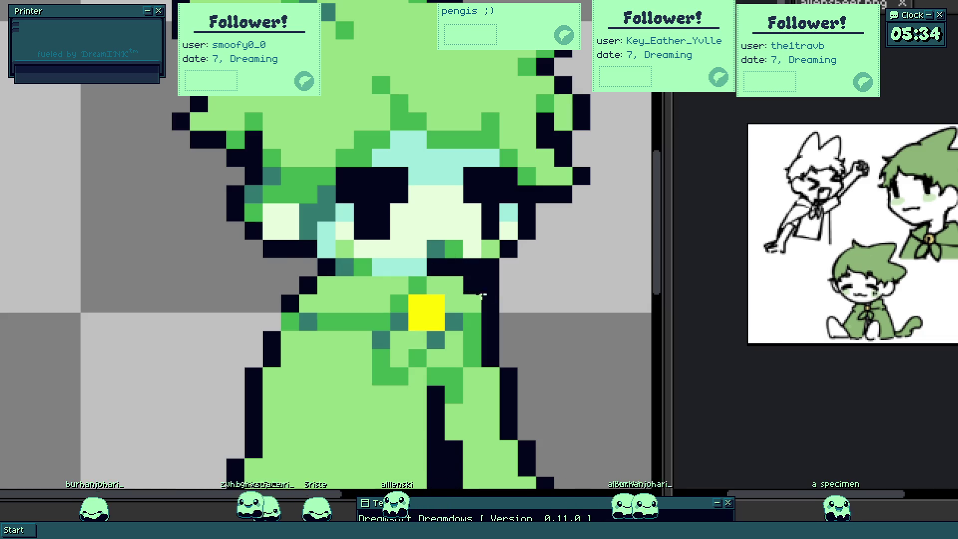
scroll(483, 295, down, 3)
scroll(449, 293, up, 1)
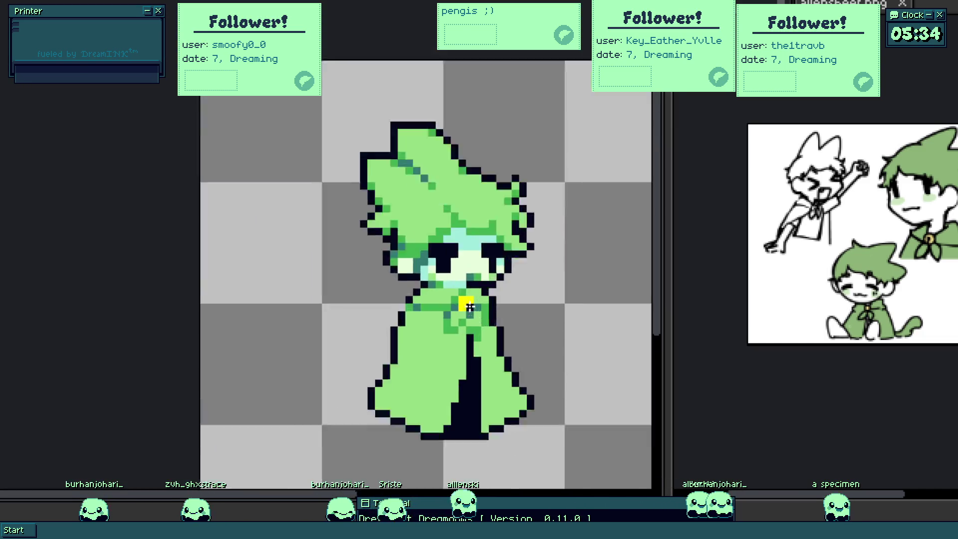
scroll(428, 262, up, 1)
scroll(408, 236, up, 1)
scroll(449, 250, down, 3)
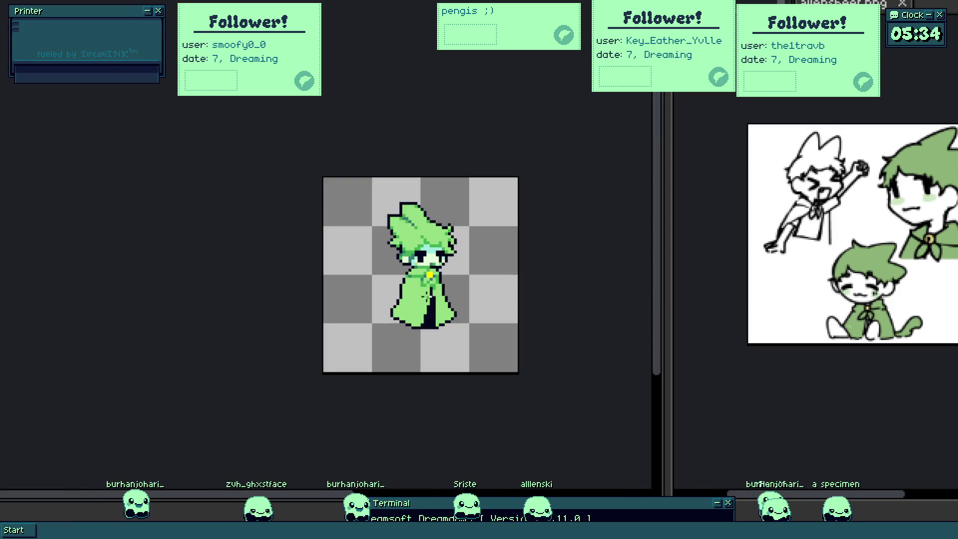
scroll(438, 307, up, 1)
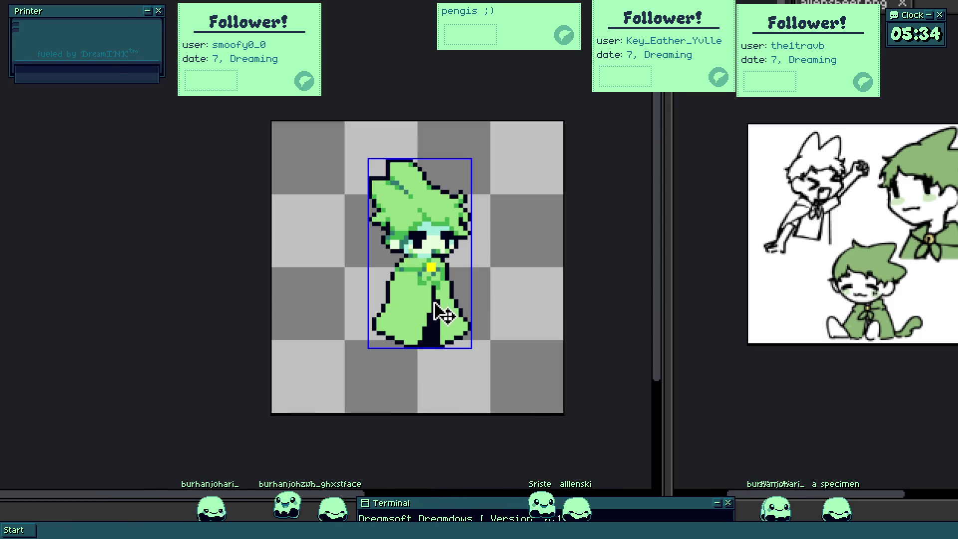
scroll(443, 315, up, 1)
scroll(424, 242, up, 2)
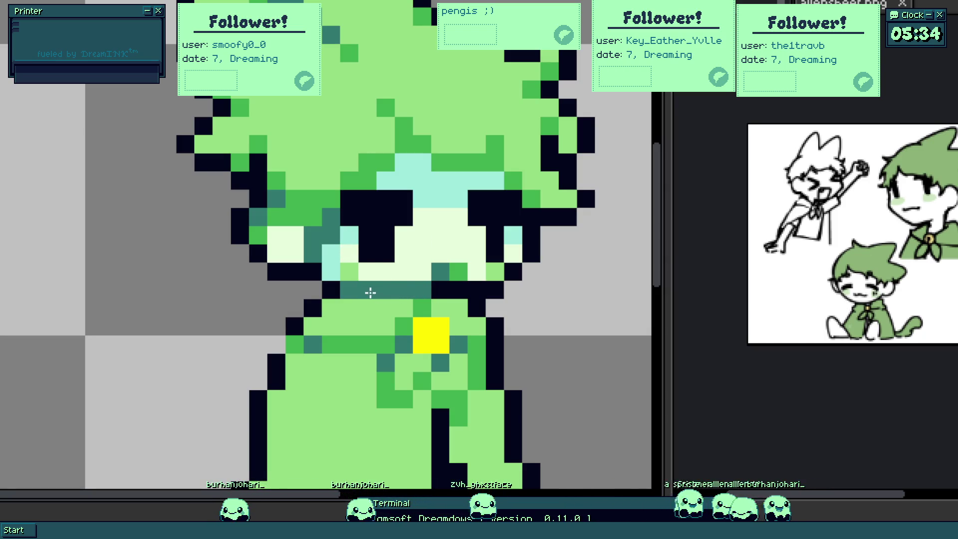
scroll(404, 322, down, 3)
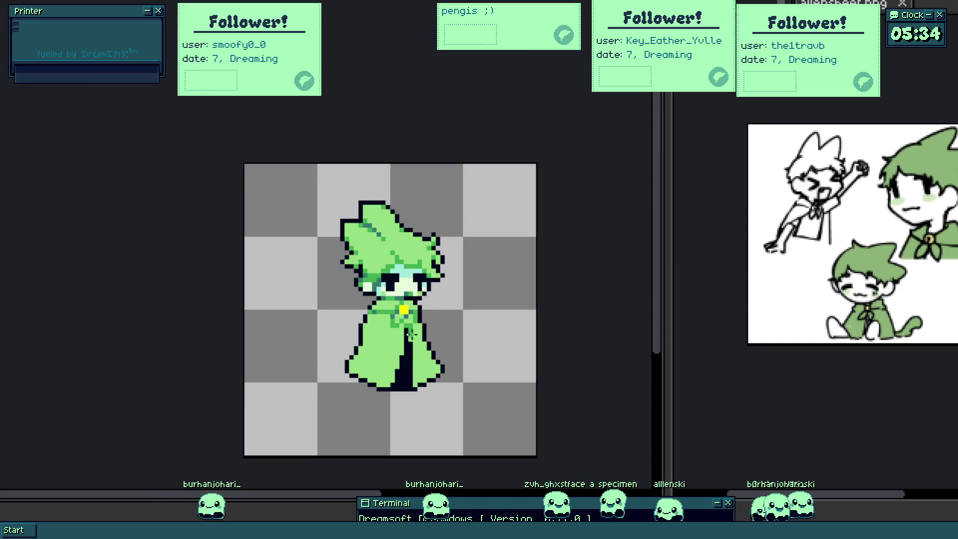
scroll(380, 257, up, 2)
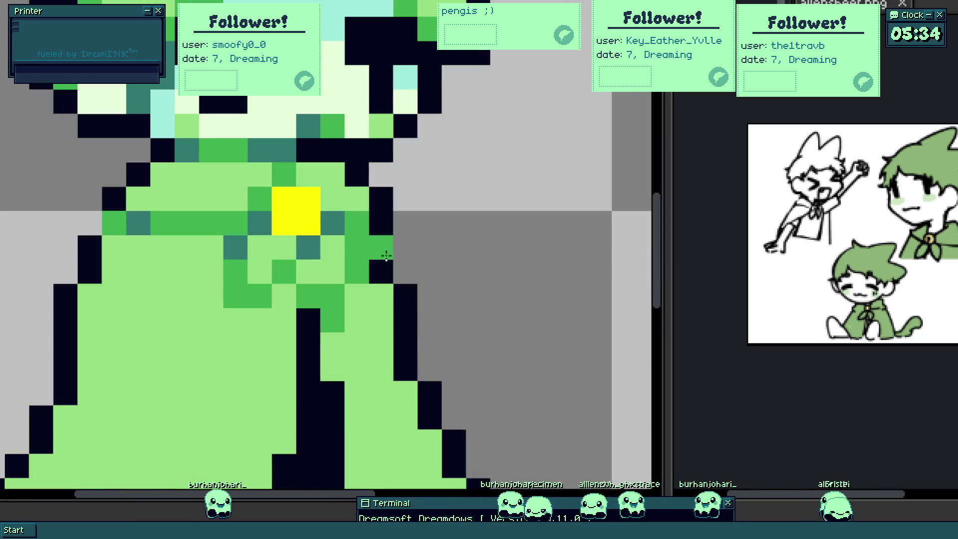
scroll(365, 264, up, 1)
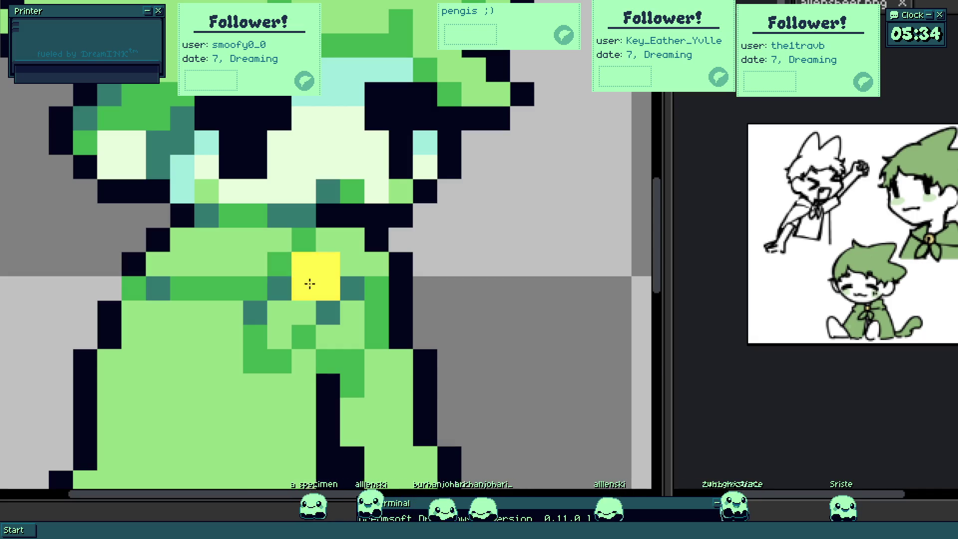
- Narrow the yellow clasp by one pixel, repainting one of its columns green
key(4)
key(6)
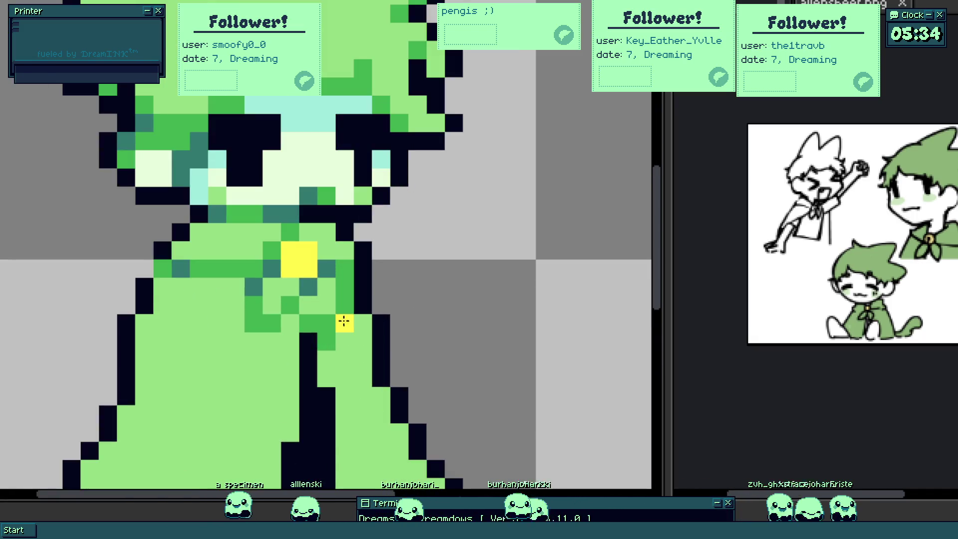
scroll(338, 323, up, 1)
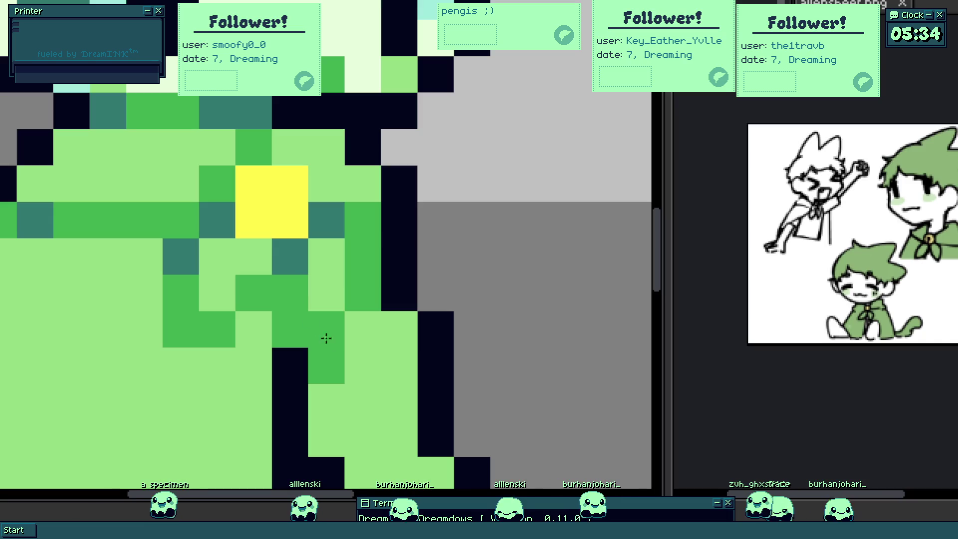
key(4)
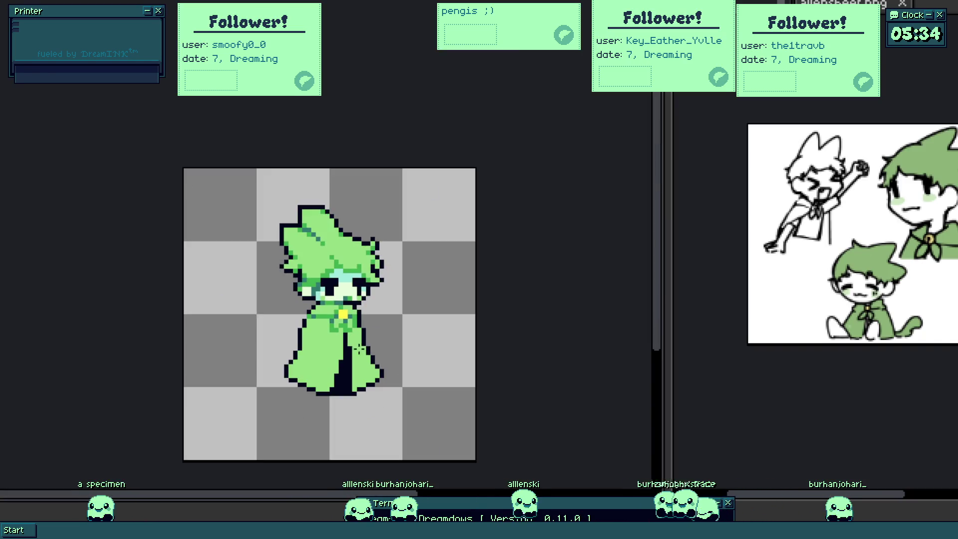
key(8)
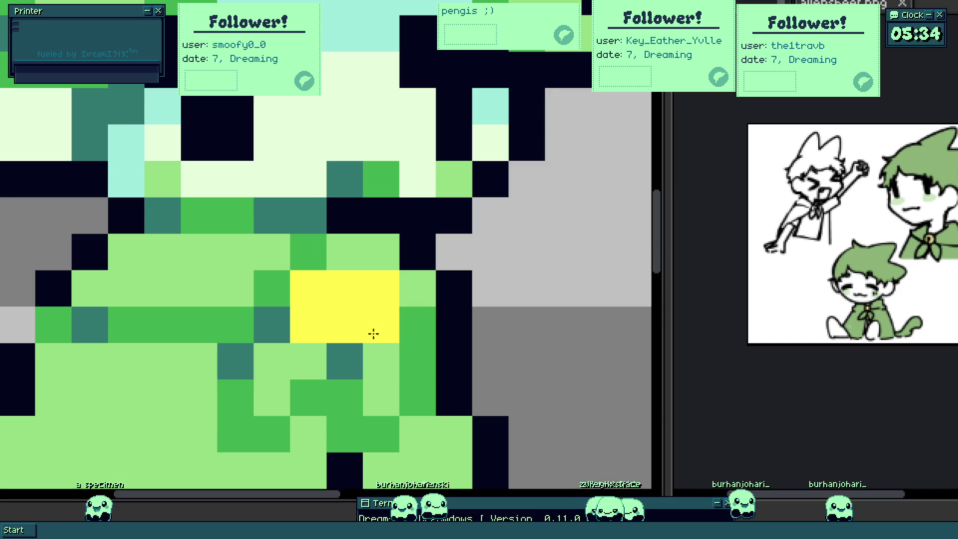
click(309, 295)
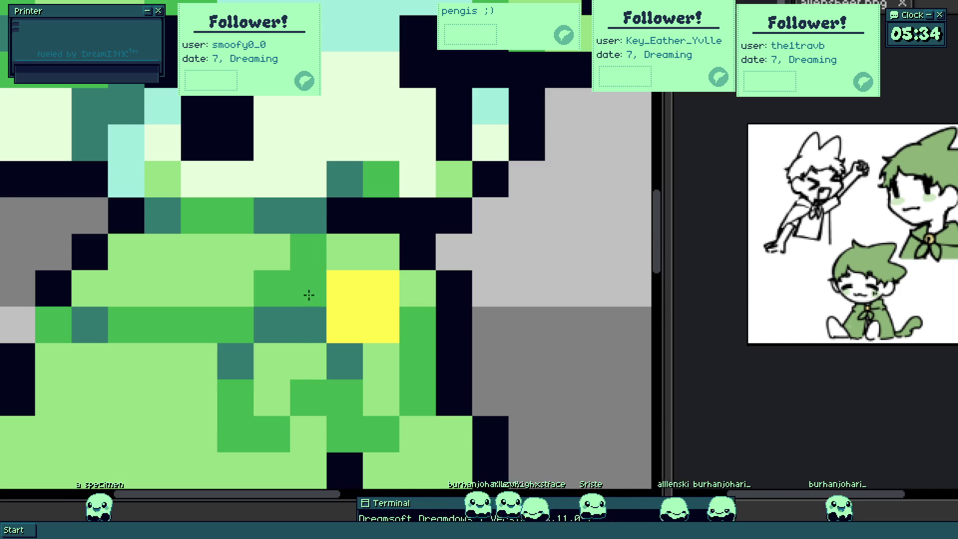
key(1)
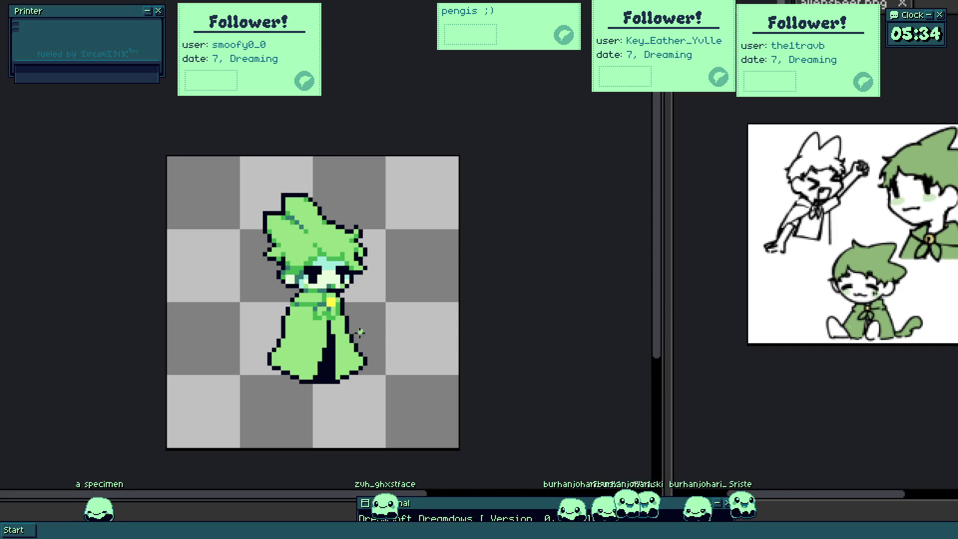
scroll(360, 333, up, 3)
scroll(350, 308, up, 1)
scroll(350, 307, up, 1)
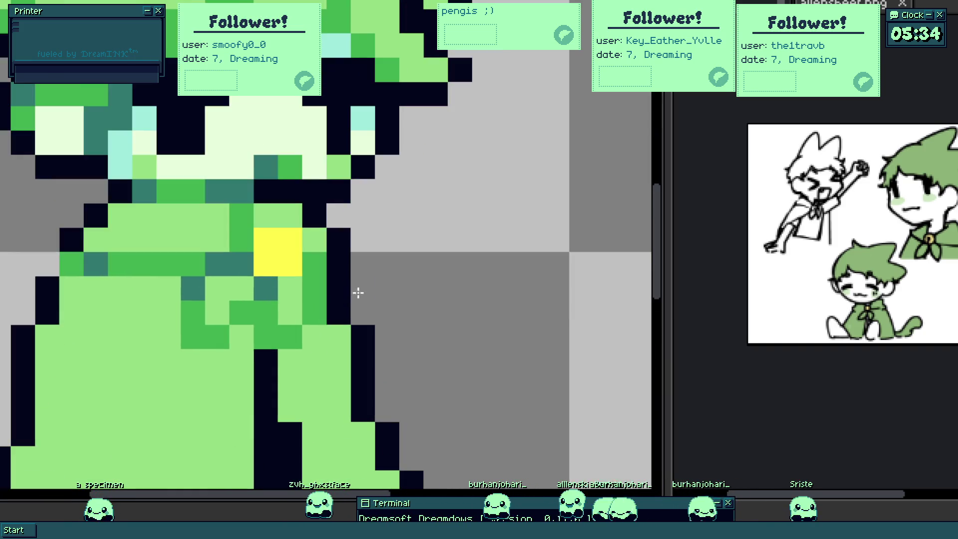
- Reshape the cloak's dark outline beside the clasp, lightening two pixels and extending it up one
drag(347, 307, 341, 293)
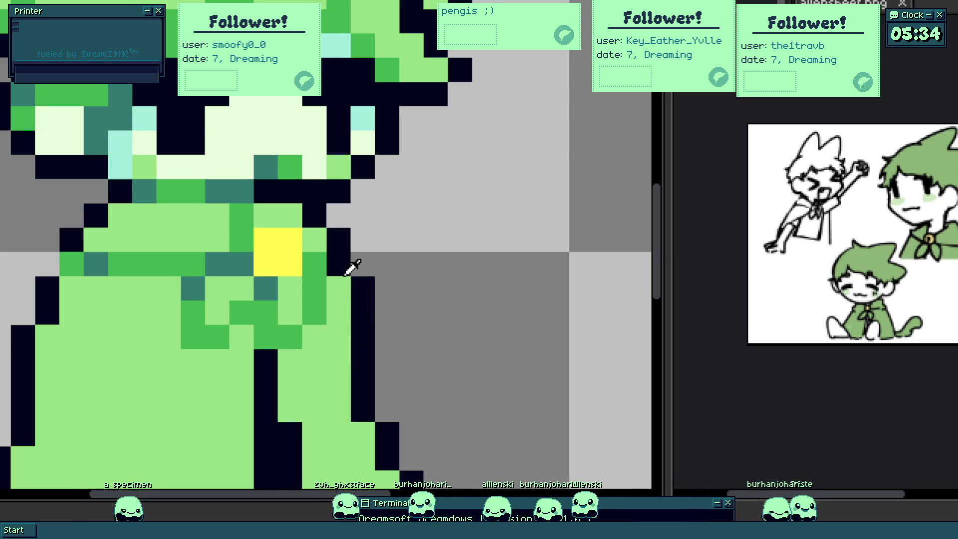
click(337, 263)
click(361, 266)
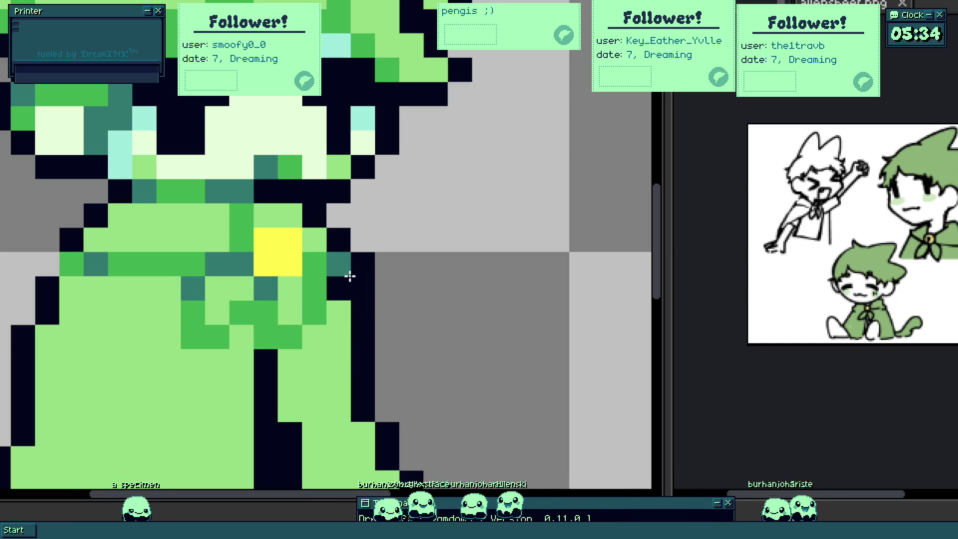
scroll(330, 258, down, 3)
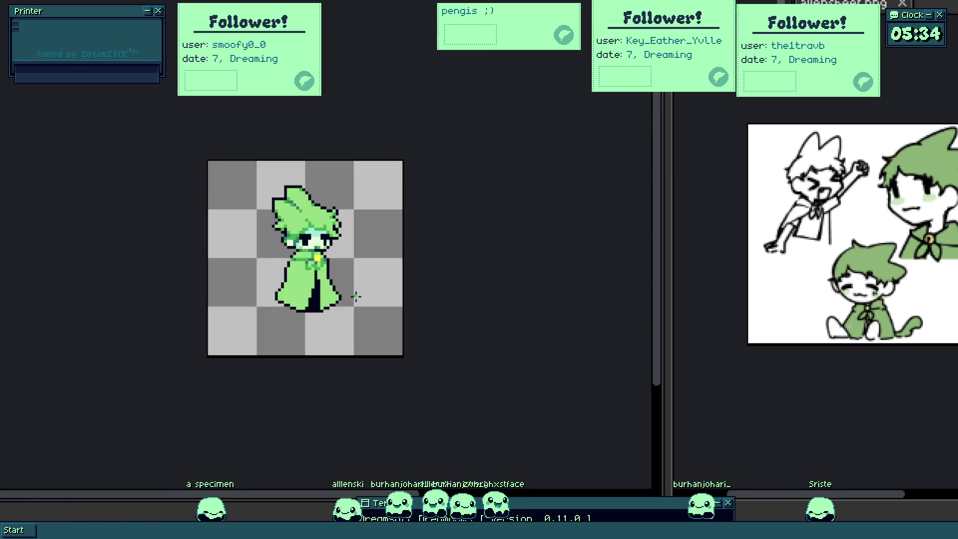
scroll(340, 290, up, 1)
scroll(338, 279, up, 1)
scroll(285, 391, up, 1)
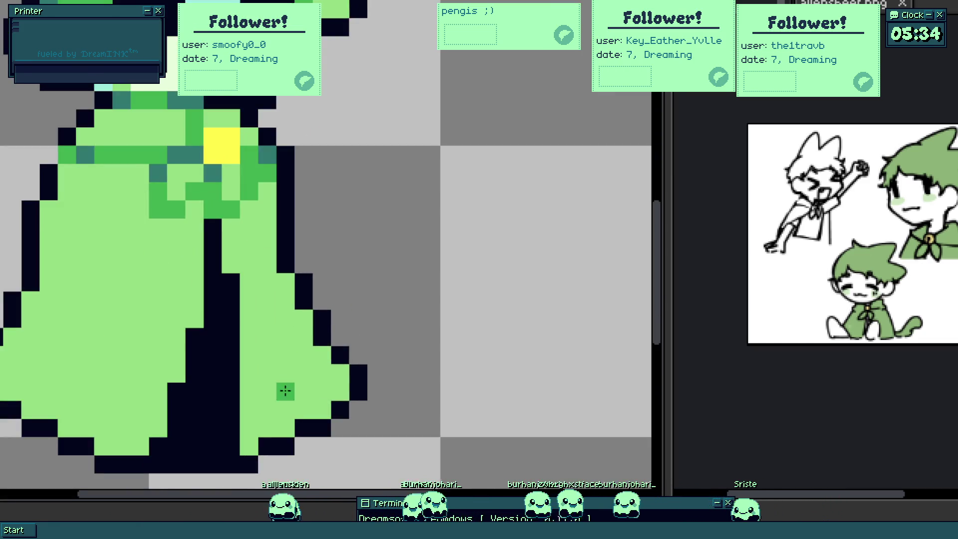
scroll(293, 274, up, 1)
- Dot dark green shading pixels along the cloak's left edge, undoing one stray pixel
click(181, 223)
click(144, 278)
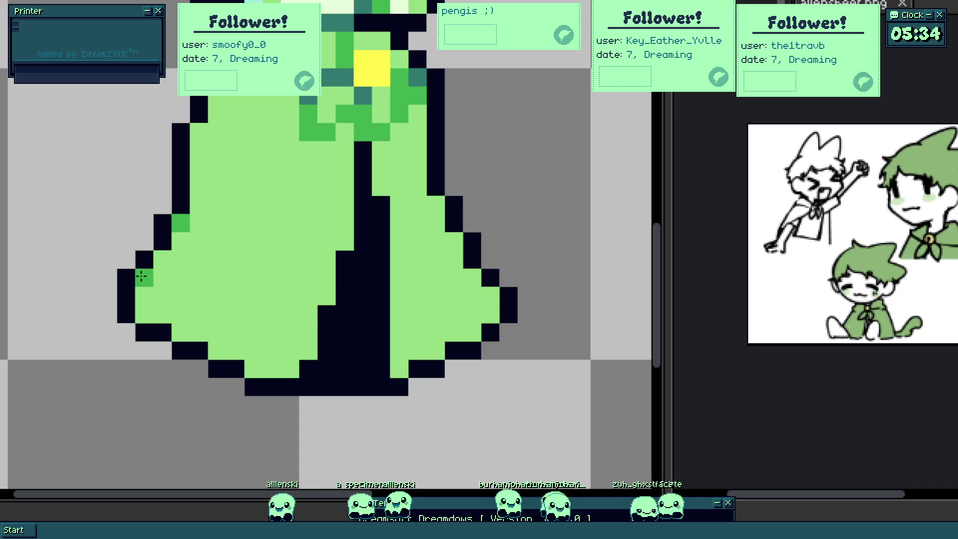
click(163, 259)
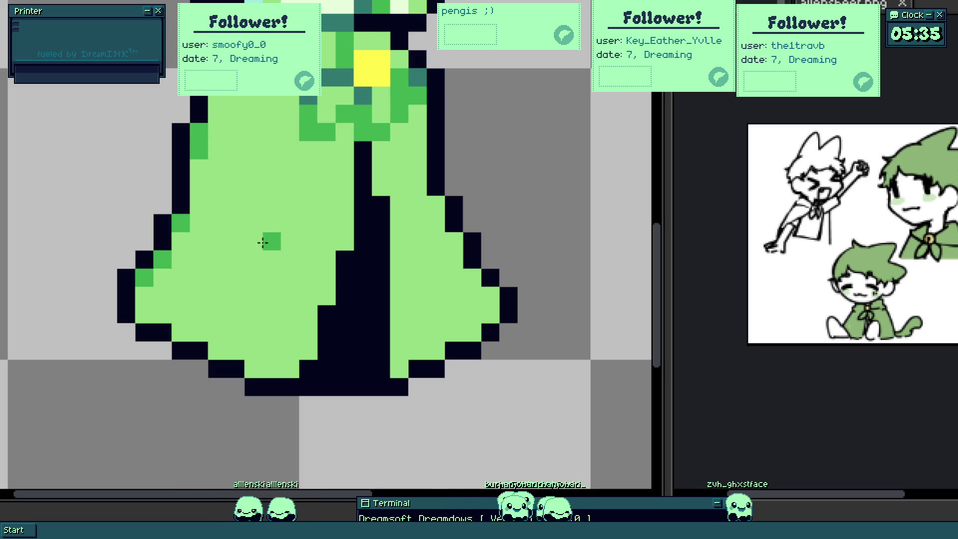
key(ctrl+z)
mouse_move(235, 293)
mouse_down()
mouse_move(317, 368)
mouse_move(371, 297)
mouse_up()
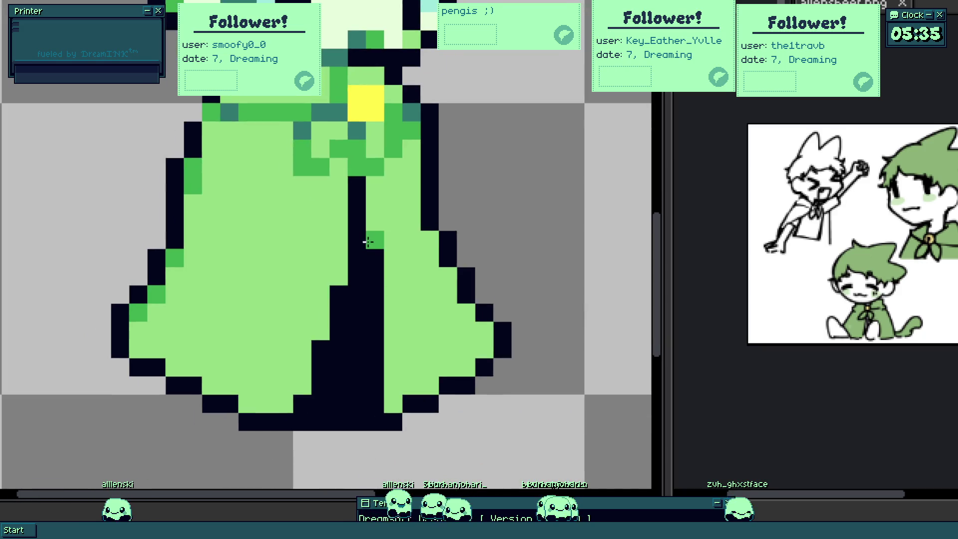
scroll(373, 221, down, 5)
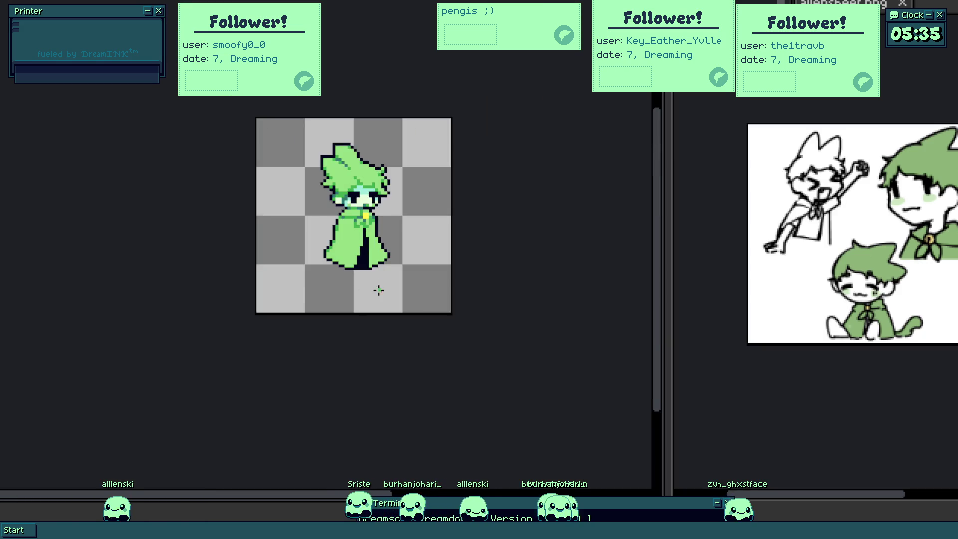
scroll(382, 258, up, 2)
scroll(395, 297, up, 3)
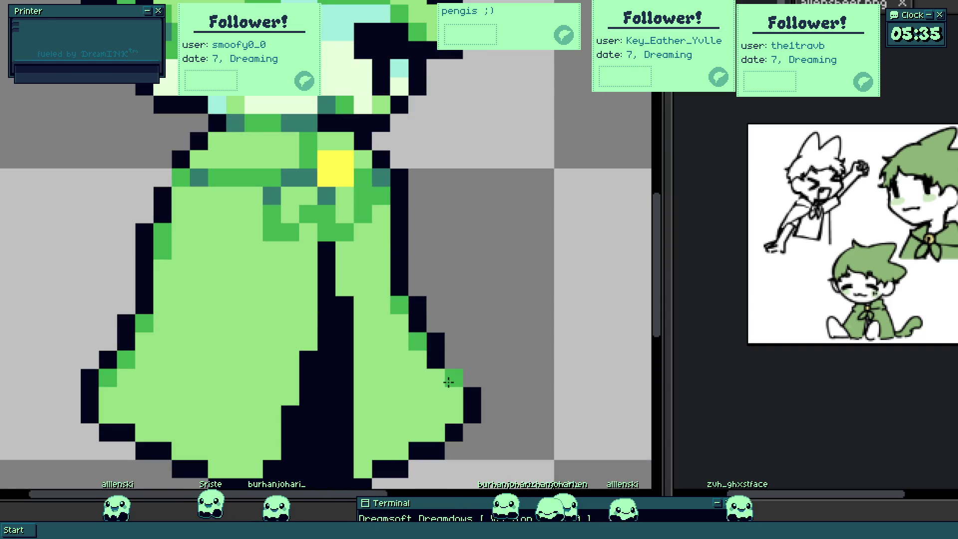
drag(417, 339, 487, 245)
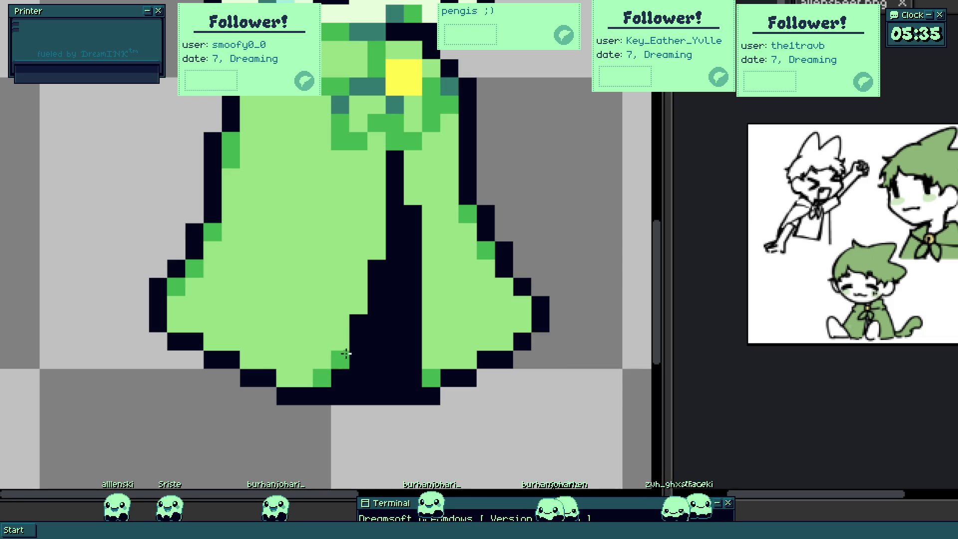
scroll(360, 352, down, 3)
scroll(383, 366, down, 1)
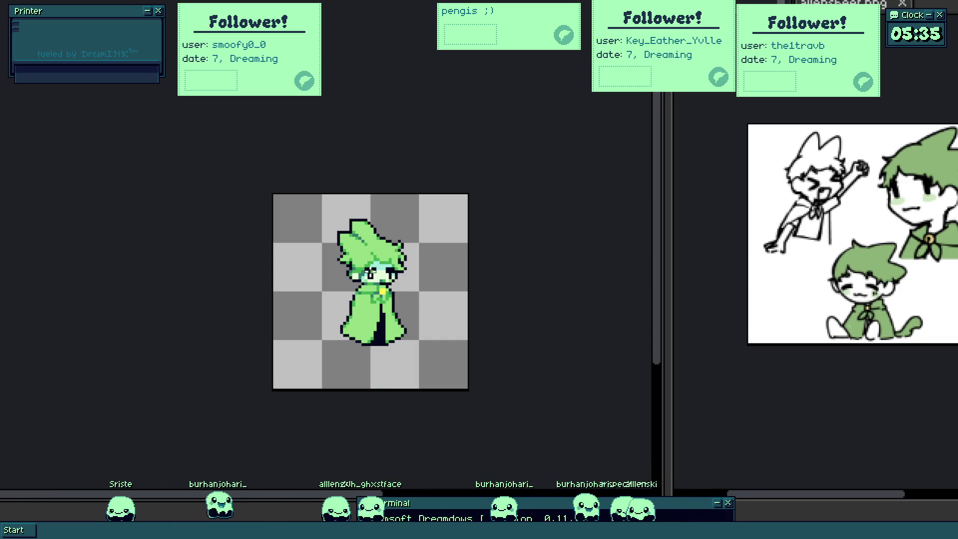
scroll(352, 277, up, 3)
scroll(246, 312, up, 2)
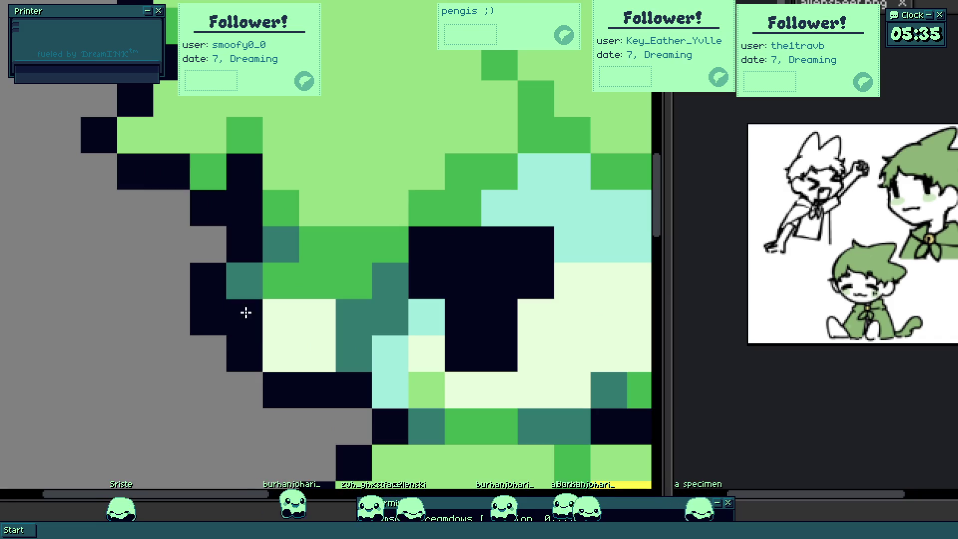
scroll(293, 314, down, 3)
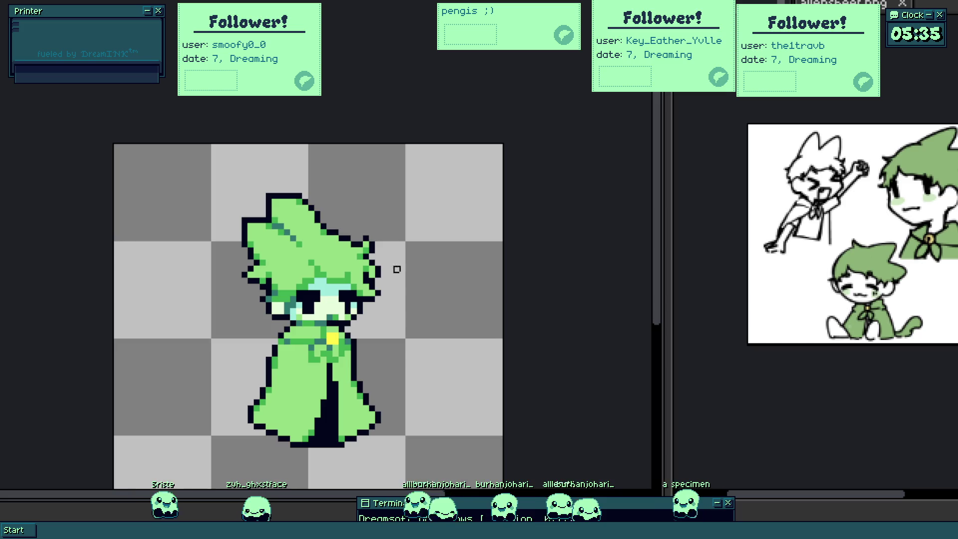
scroll(378, 329, down, 1)
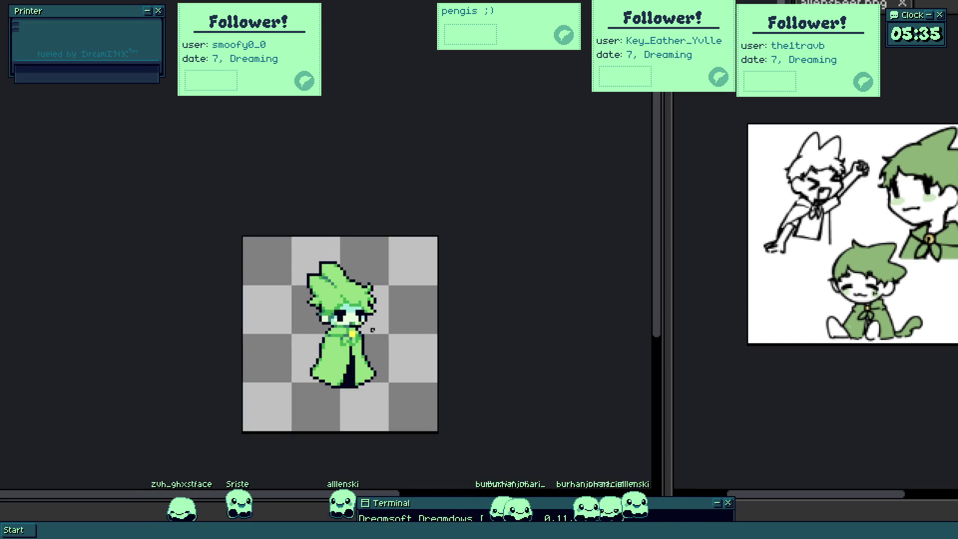
scroll(327, 305, up, 2)
- Recolour a cyan face pixel light green and add dark teal and green pixels into the eyes, then select the sprite
drag(328, 305, 317, 318)
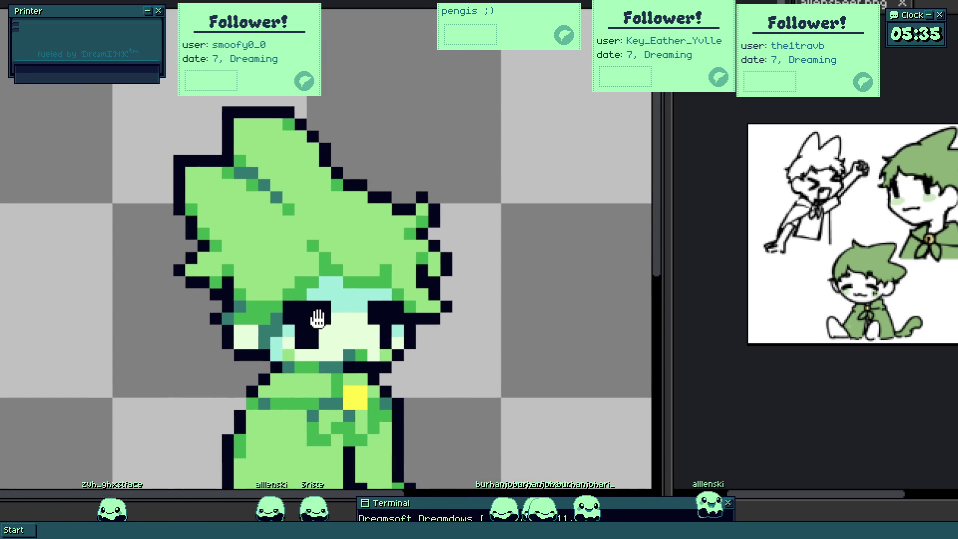
scroll(300, 319, down, 1)
scroll(300, 329, up, 2)
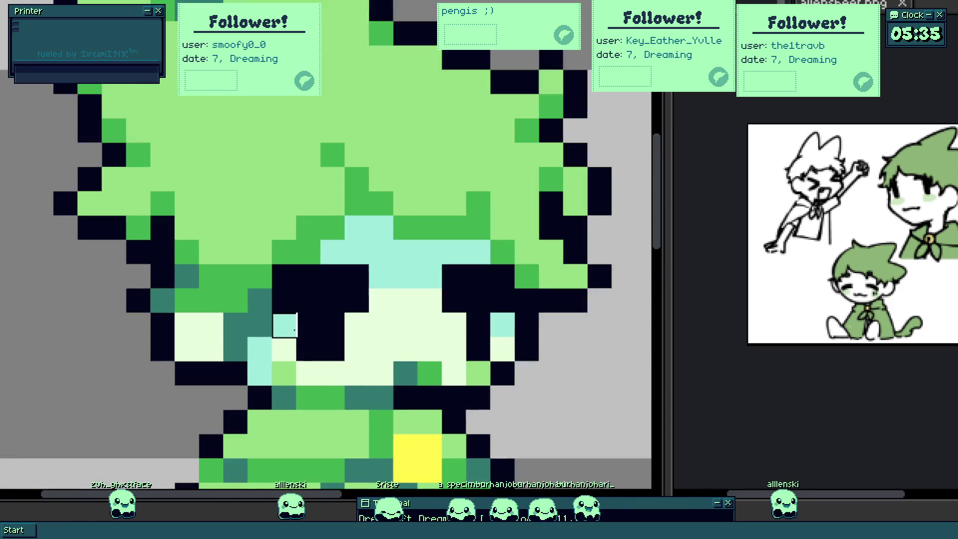
click(262, 338)
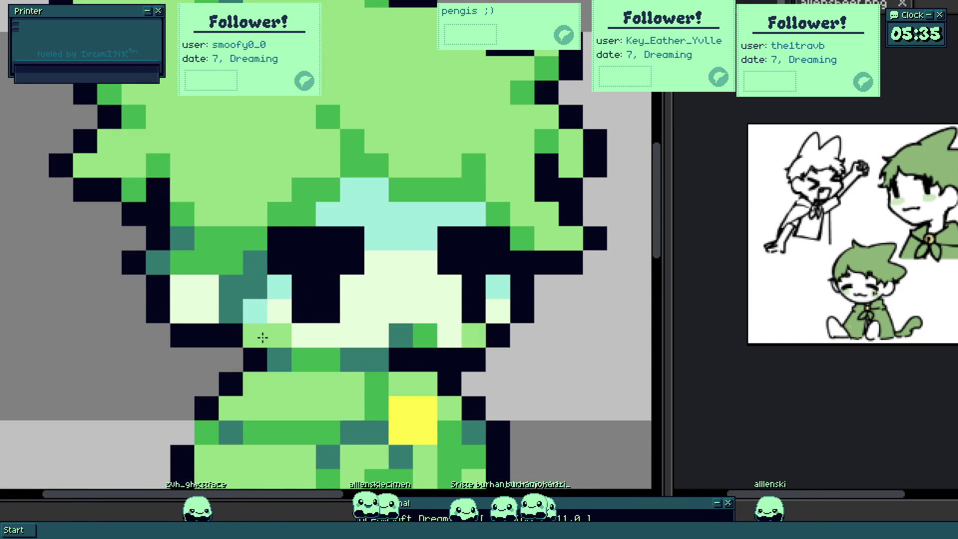
scroll(385, 338, down, 3)
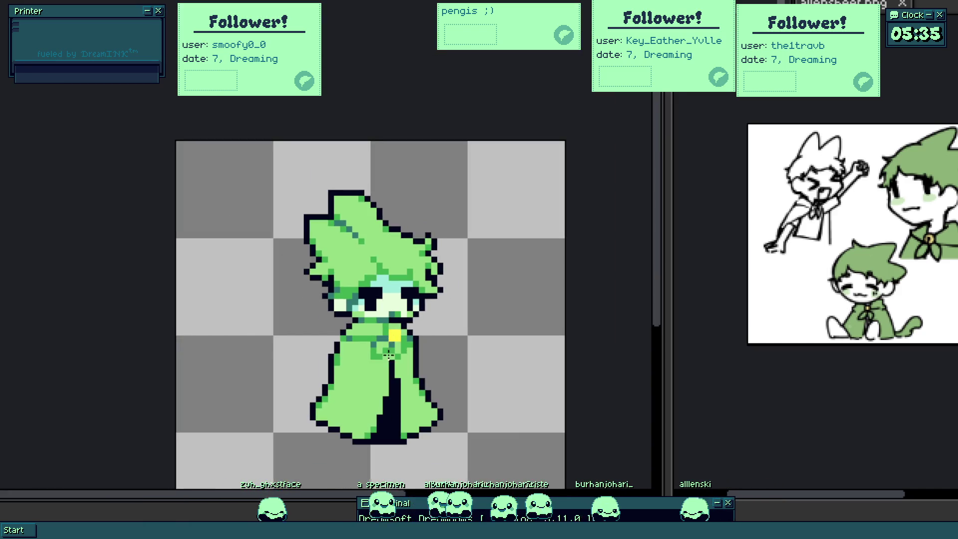
scroll(327, 253, up, 3)
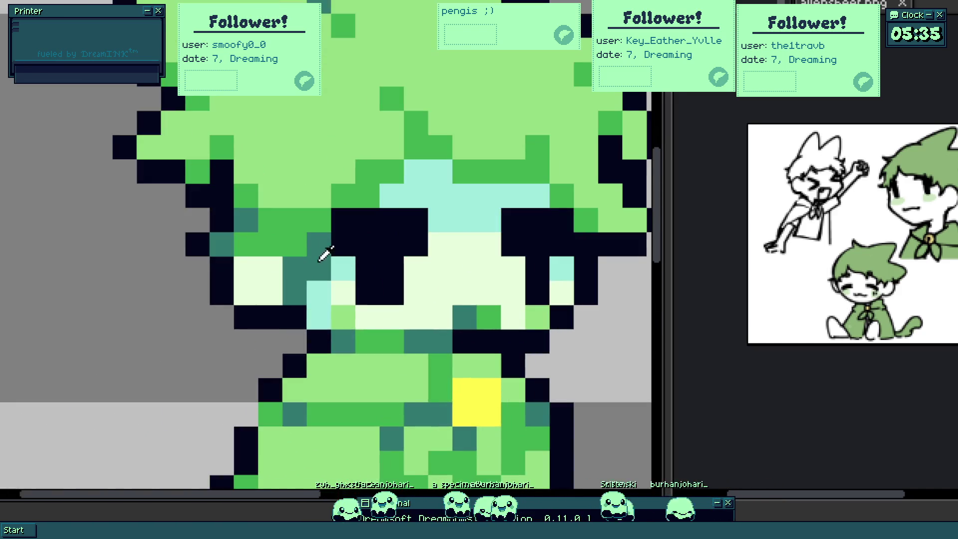
scroll(330, 318, down, 3)
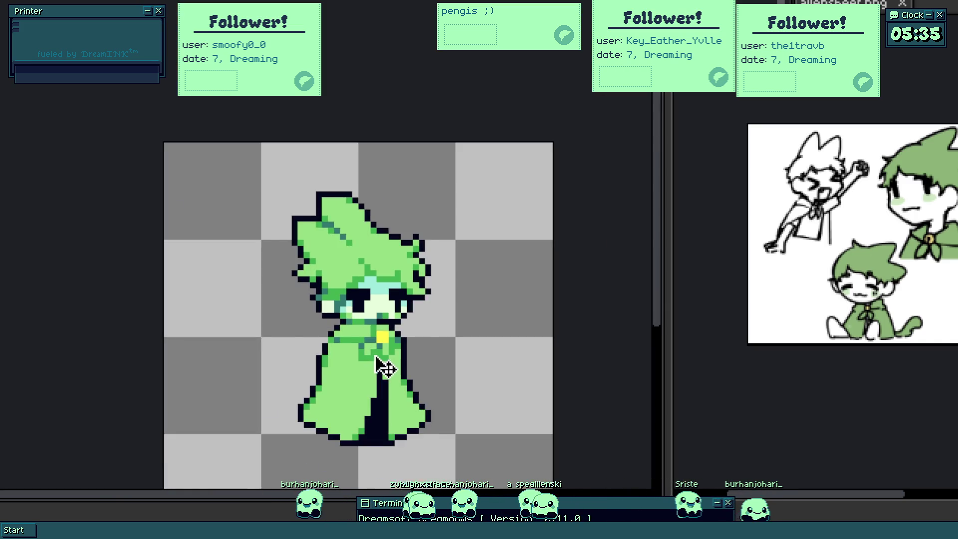
scroll(337, 307, up, 3)
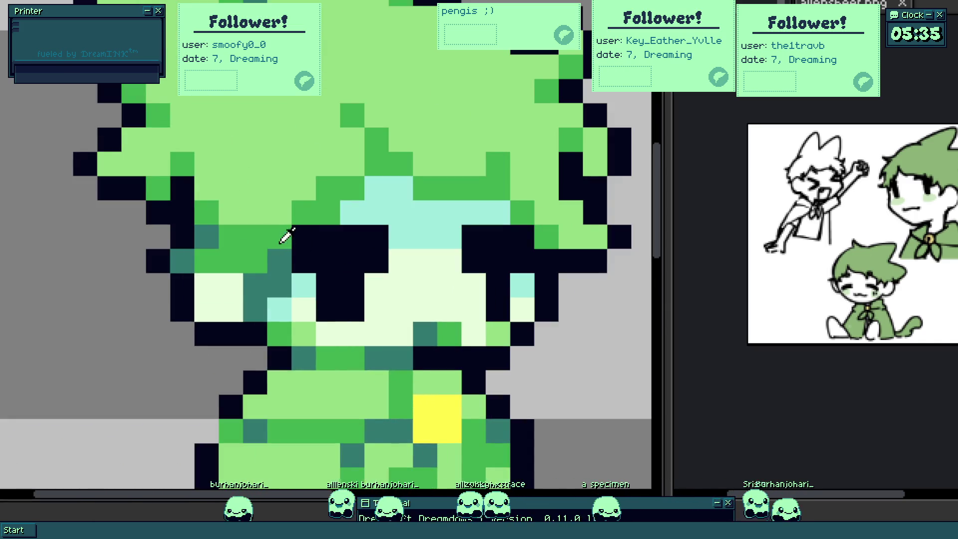
click(330, 274)
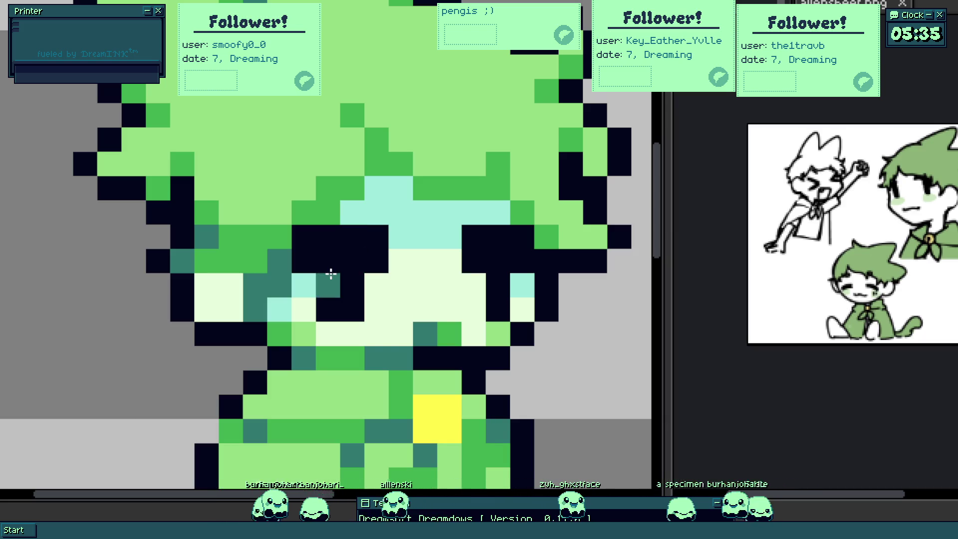
click(348, 281)
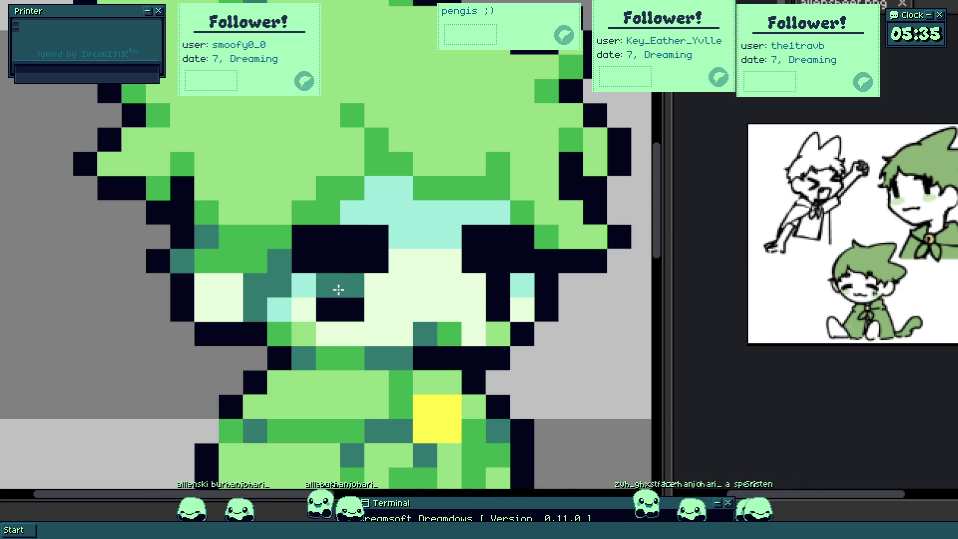
scroll(498, 296, down, 3)
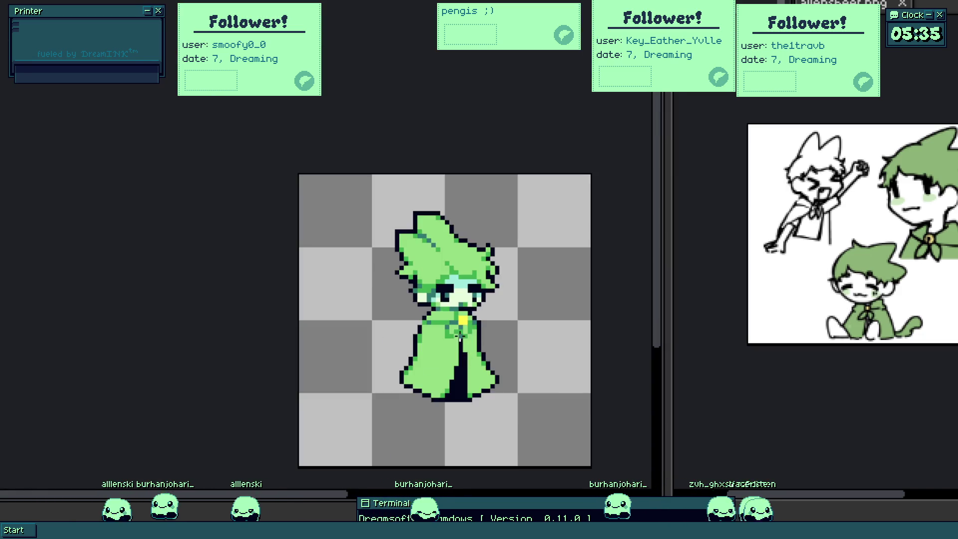
scroll(366, 166, up, 3)
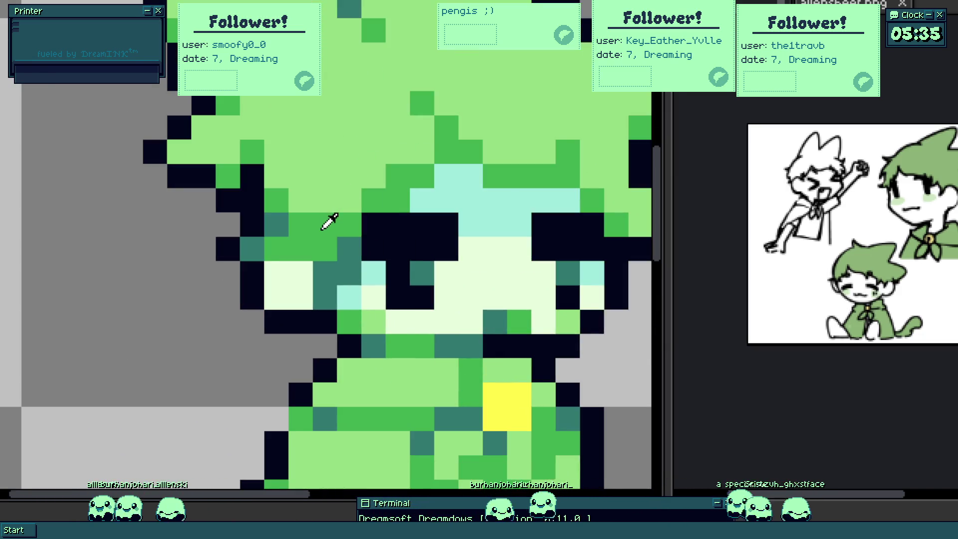
click(402, 279)
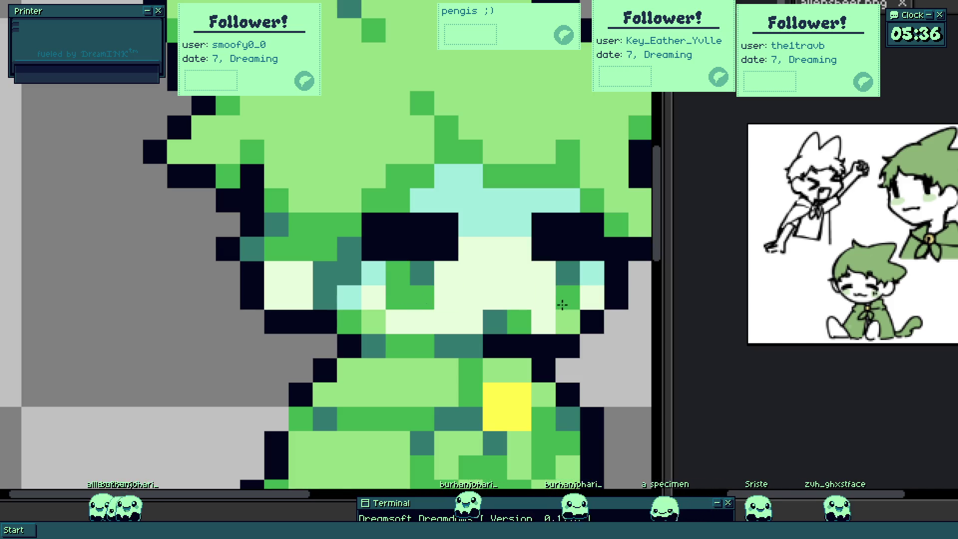
scroll(434, 298, down, 3)
key(v)
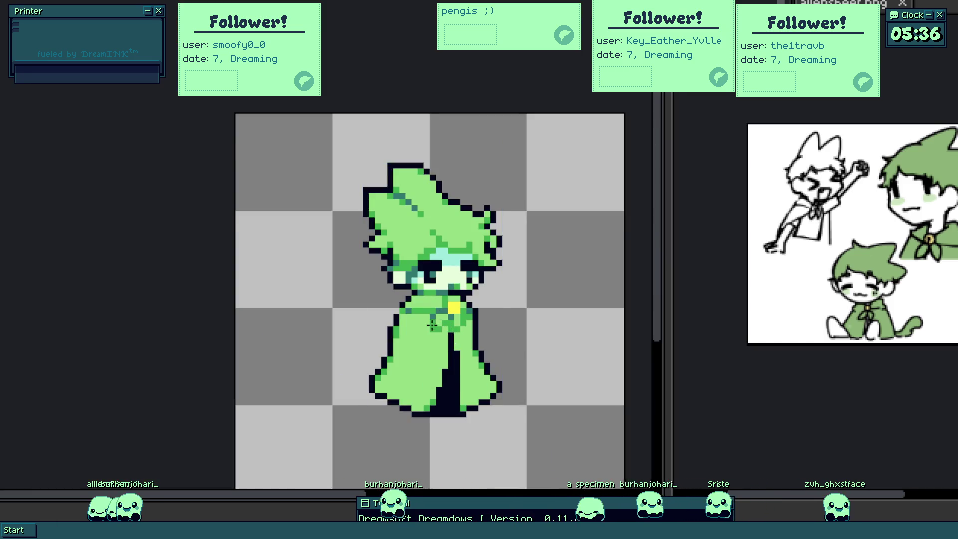
scroll(446, 335, down, 1)
scroll(453, 329, down, 1)
scroll(460, 325, down, 1)
scroll(463, 324, up, 1)
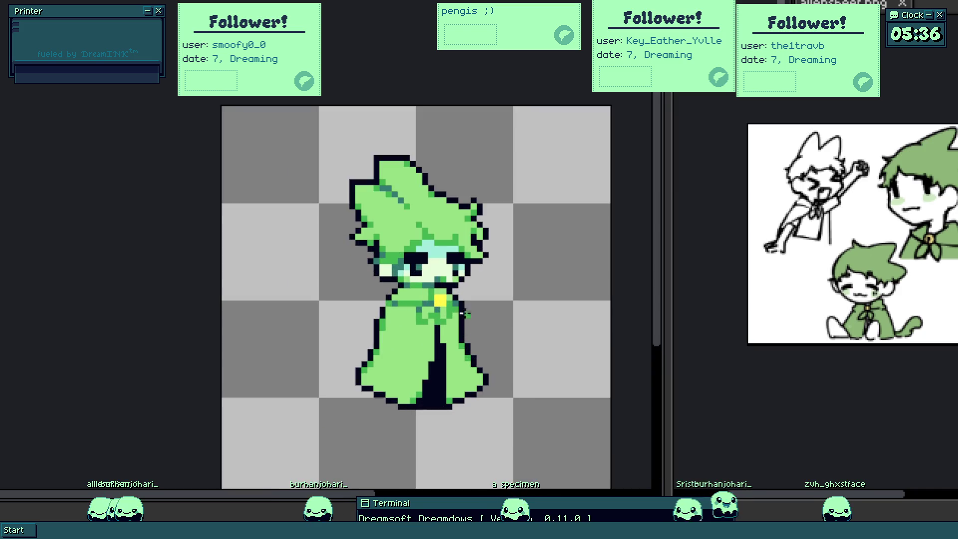
scroll(453, 314, up, 1)
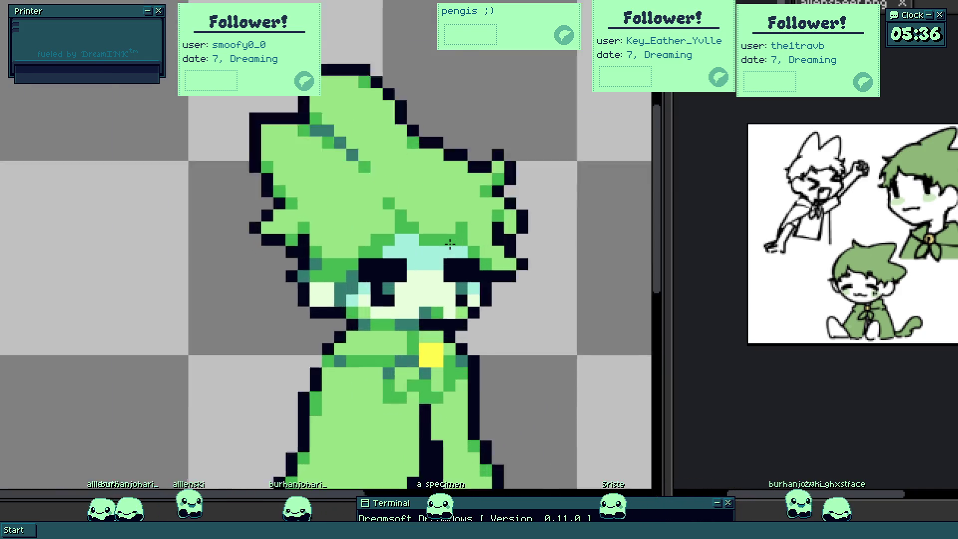
scroll(456, 285, up, 1)
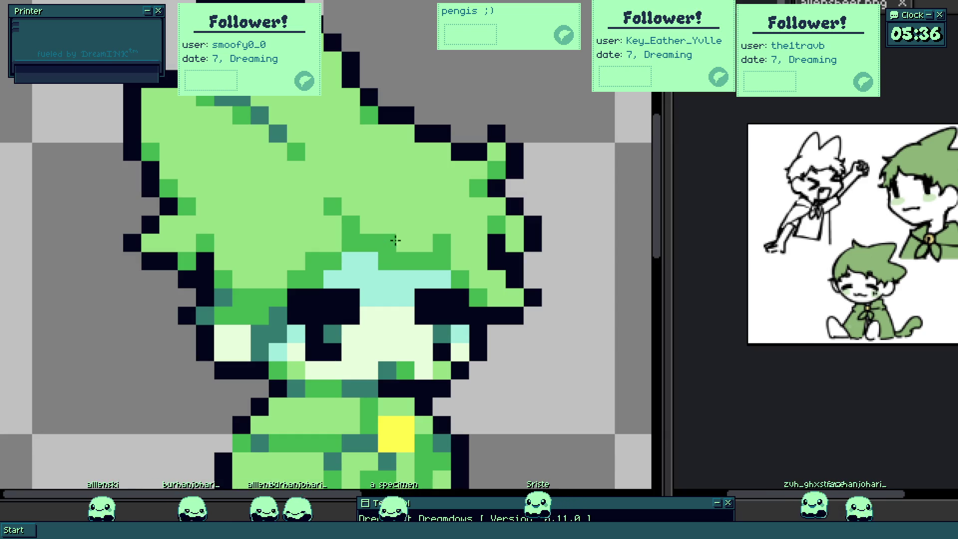
scroll(427, 249, down, 2)
scroll(427, 249, down, 1)
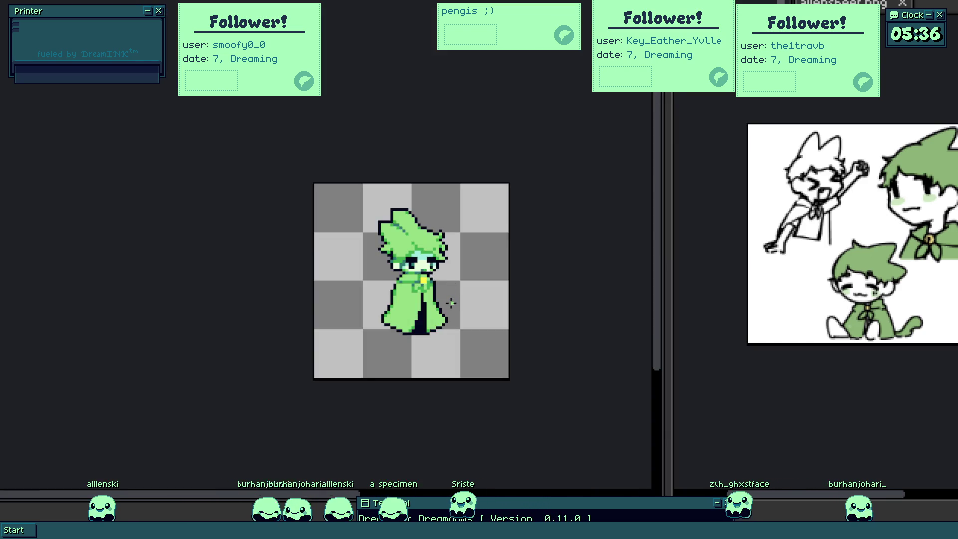
scroll(411, 292, up, 3)
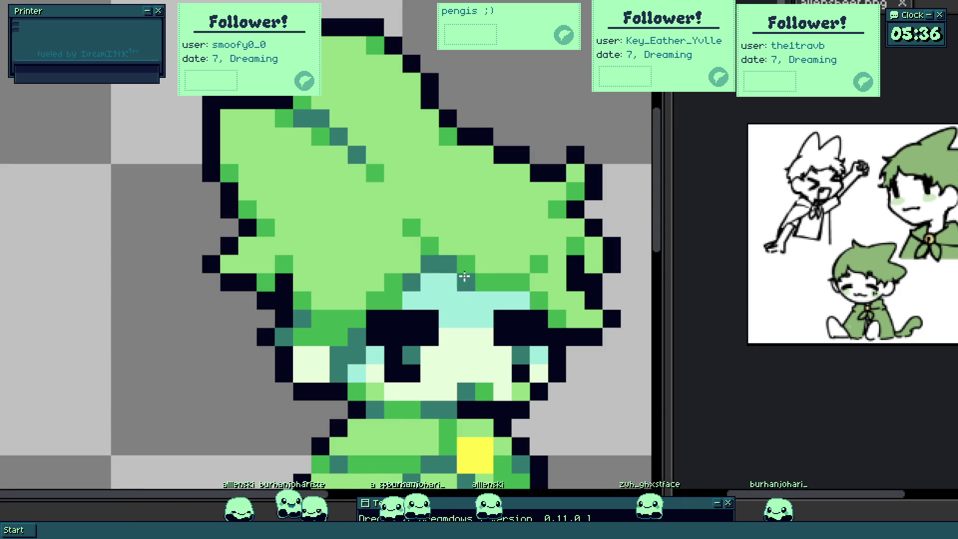
scroll(446, 281, down, 3)
scroll(450, 311, down, 1)
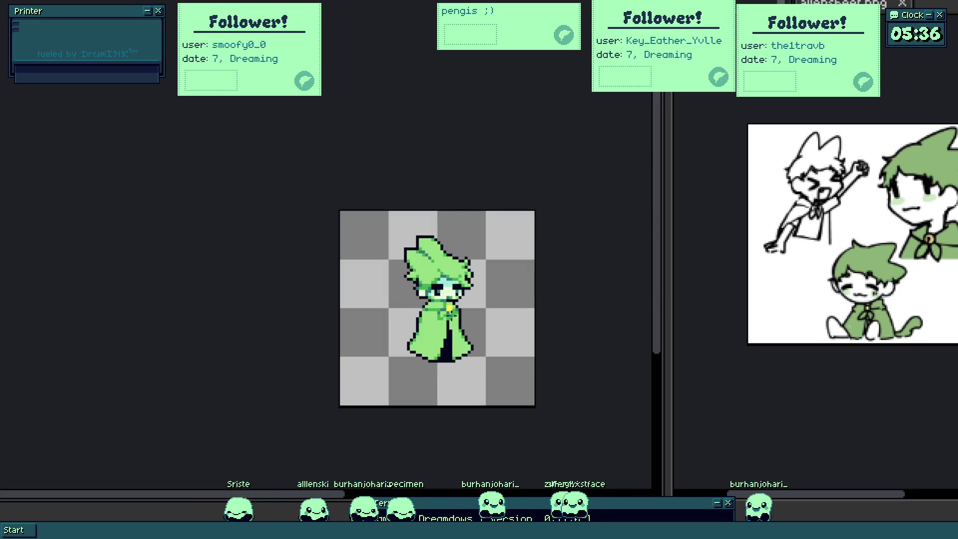
scroll(445, 307, up, 1)
scroll(434, 277, up, 3)
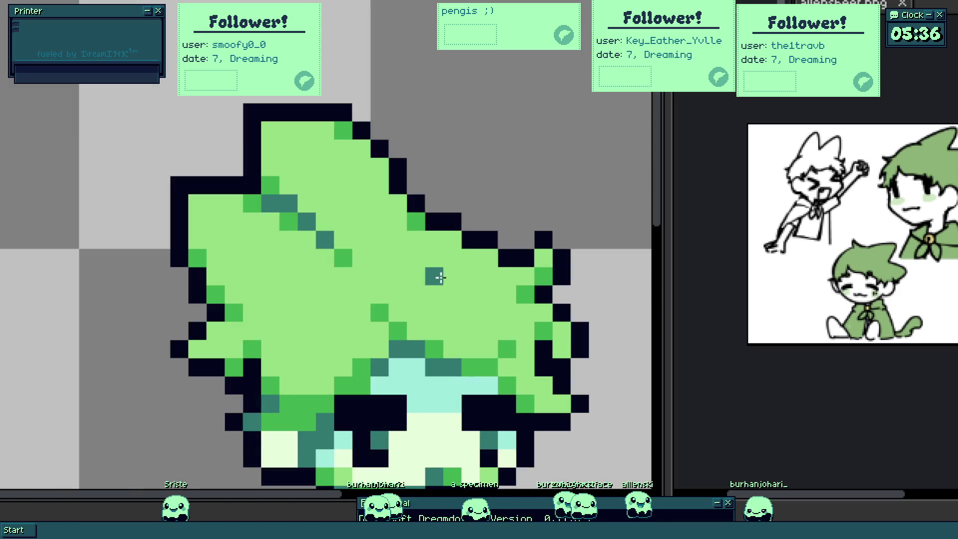
scroll(419, 288, down, 3)
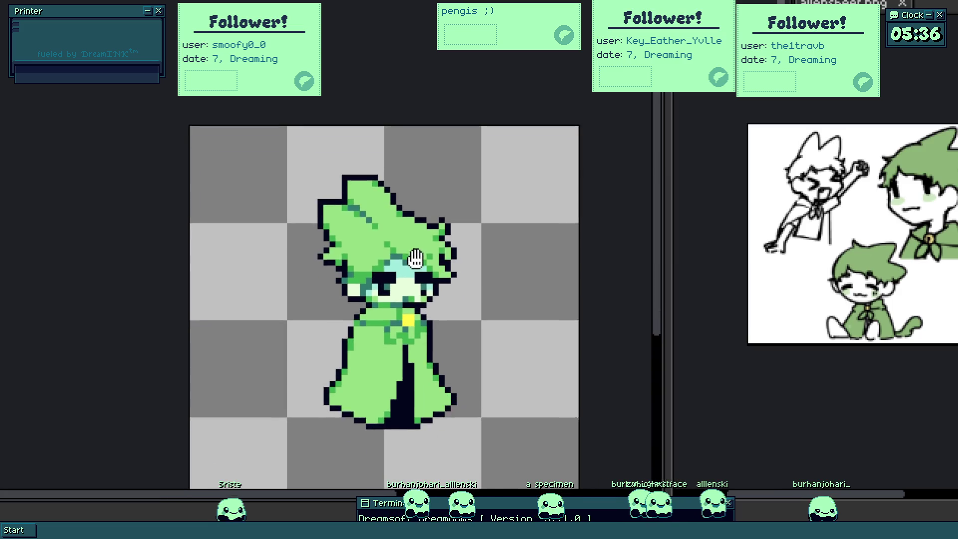
scroll(419, 281, down, 1)
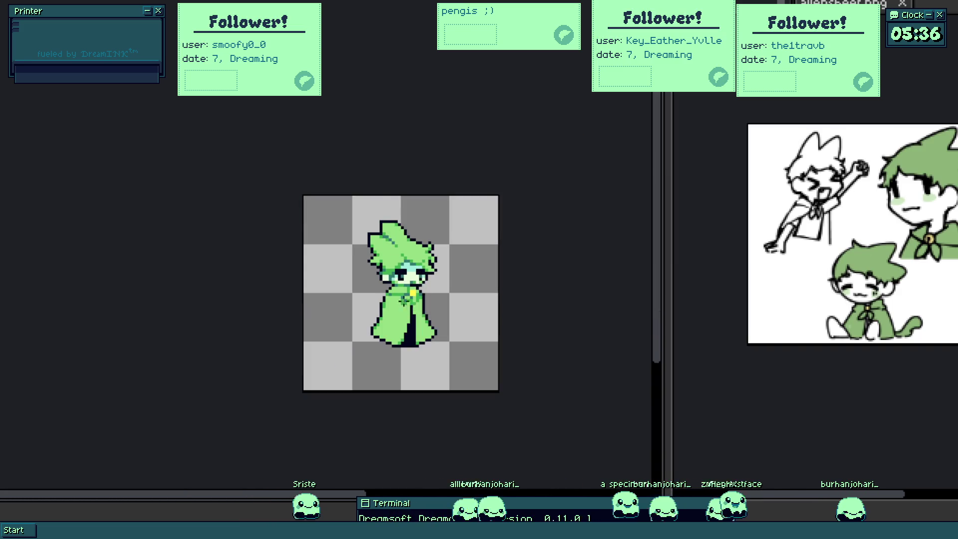
scroll(408, 297, up, 2)
scroll(419, 292, up, 1)
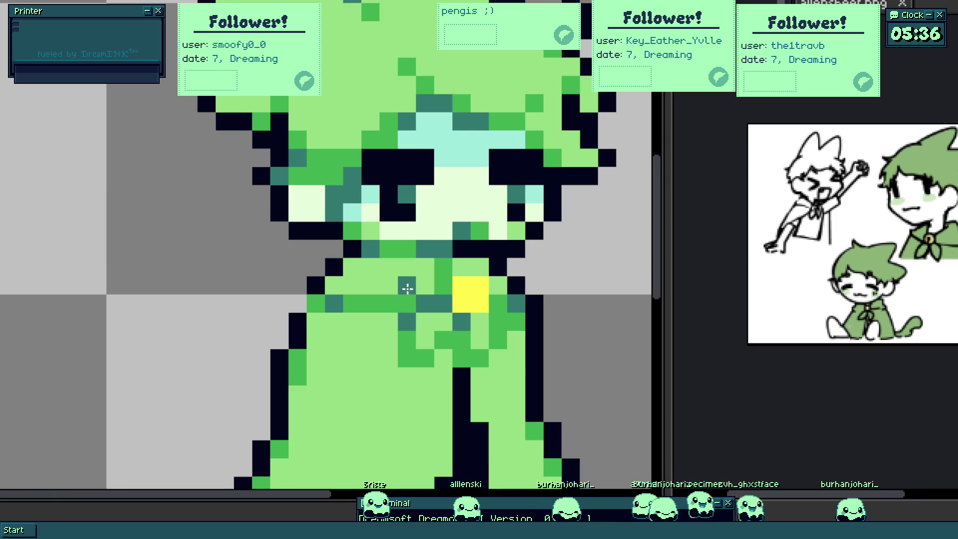
scroll(389, 296, up, 1)
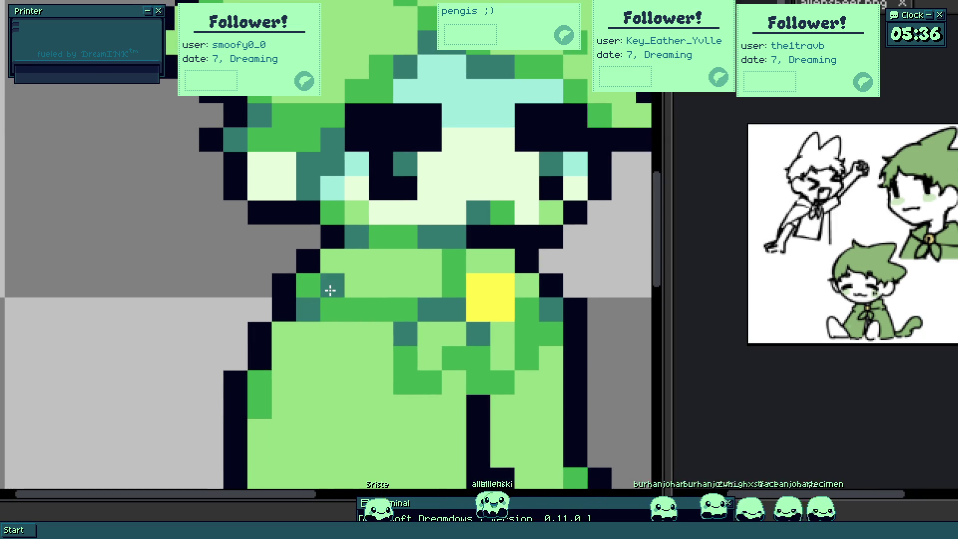
scroll(310, 308, down, 5)
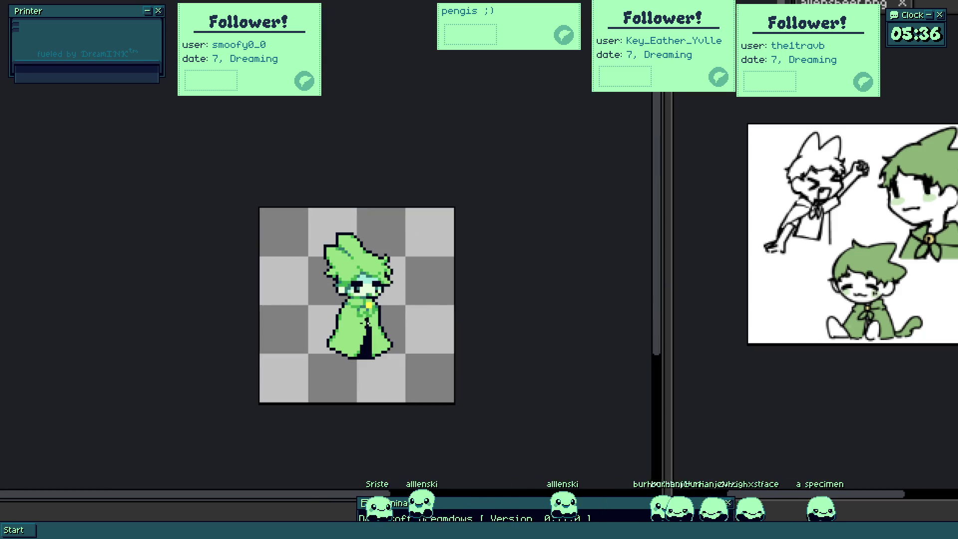
scroll(362, 327, up, 1)
scroll(371, 334, up, 3)
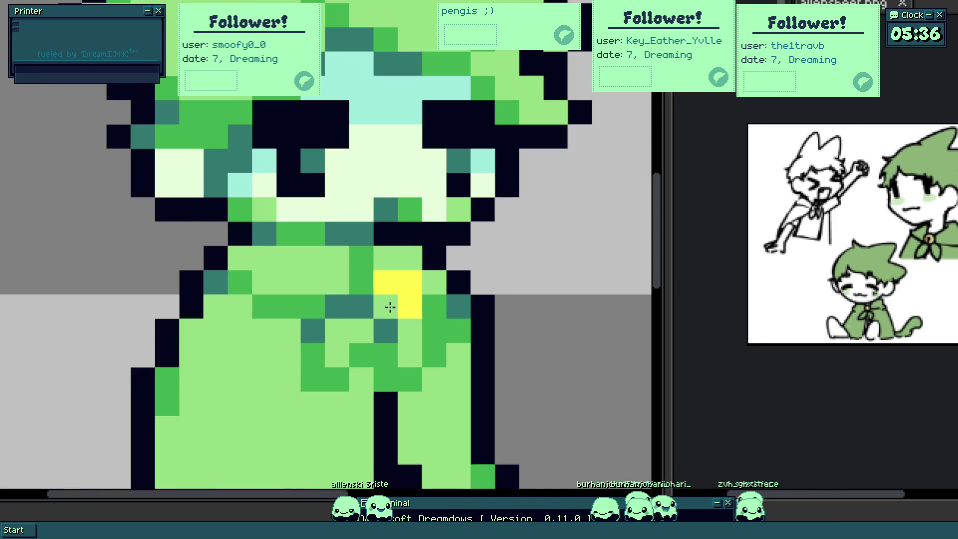
scroll(380, 326, down, 4)
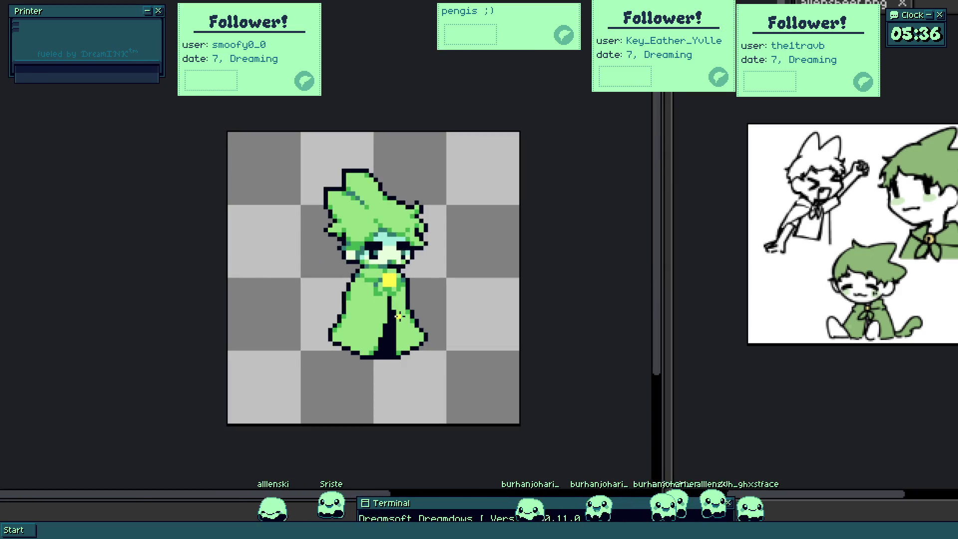
scroll(395, 292, up, 3)
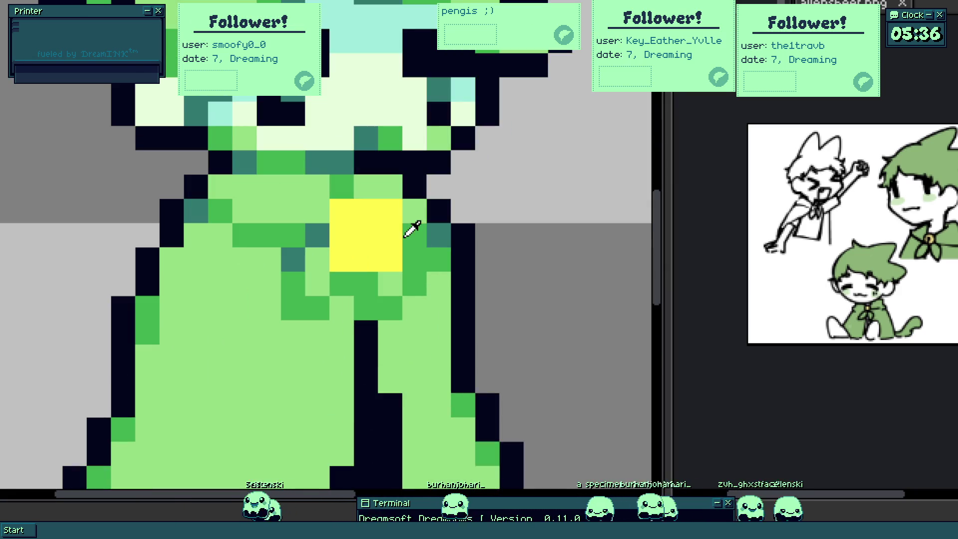
- Try a pale highlight pixel on the enlarged yellow clasp and undo it
click(374, 221)
key(ctrl+z)
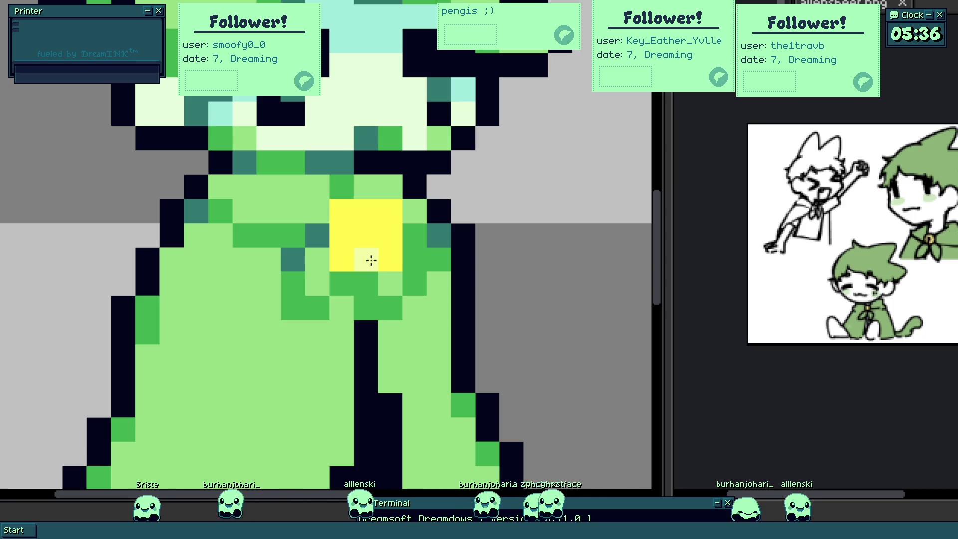
scroll(371, 258, down, 3)
scroll(371, 248, up, 2)
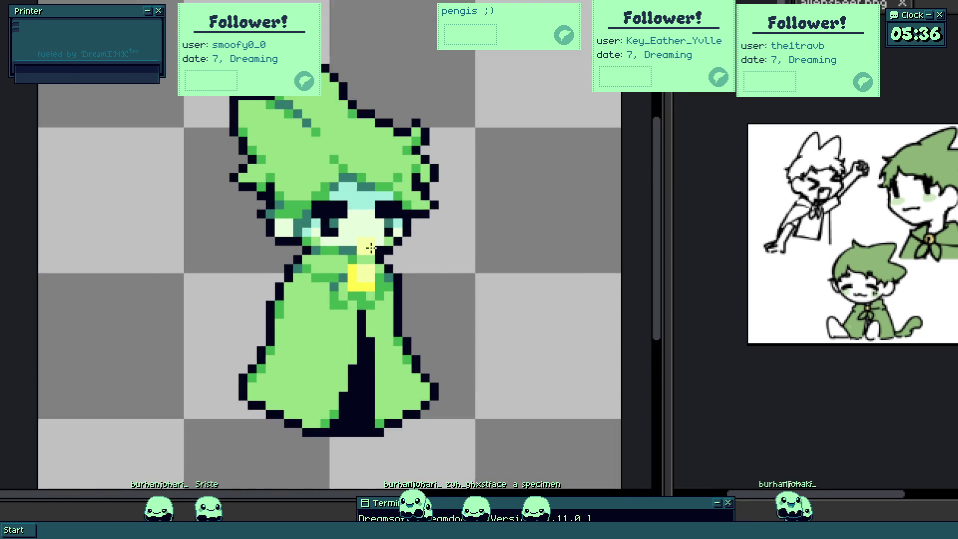
scroll(364, 268, up, 1)
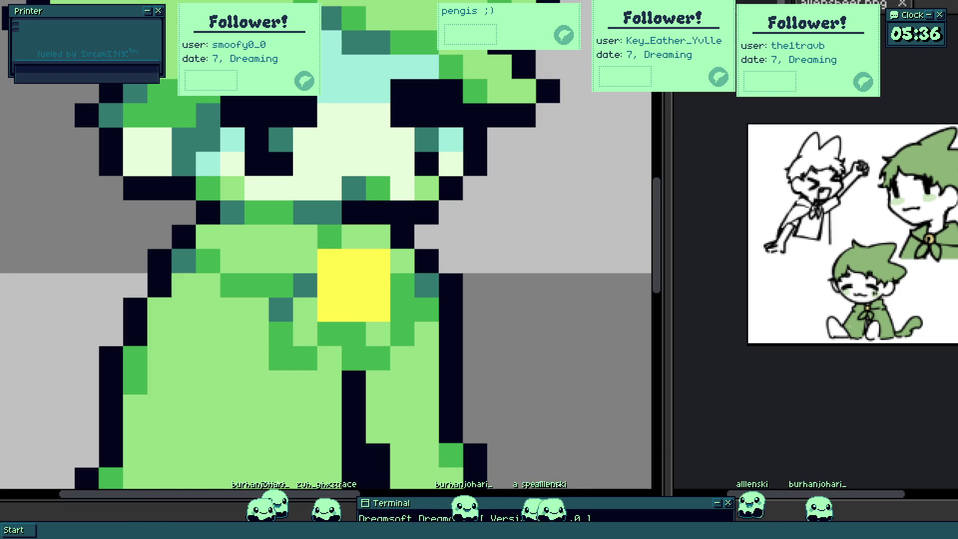
- Shade the clasp's edges orange, undoing part, and recolour two dark-green cloak pixels light green
mouse_move(329, 291)
mouse_down()
mouse_move(353, 315)
mouse_move(386, 302)
mouse_move(352, 310)
mouse_move(370, 302)
mouse_up()
key(ctrl+z)
key(ctrl+z)
scroll(370, 303, down, 4)
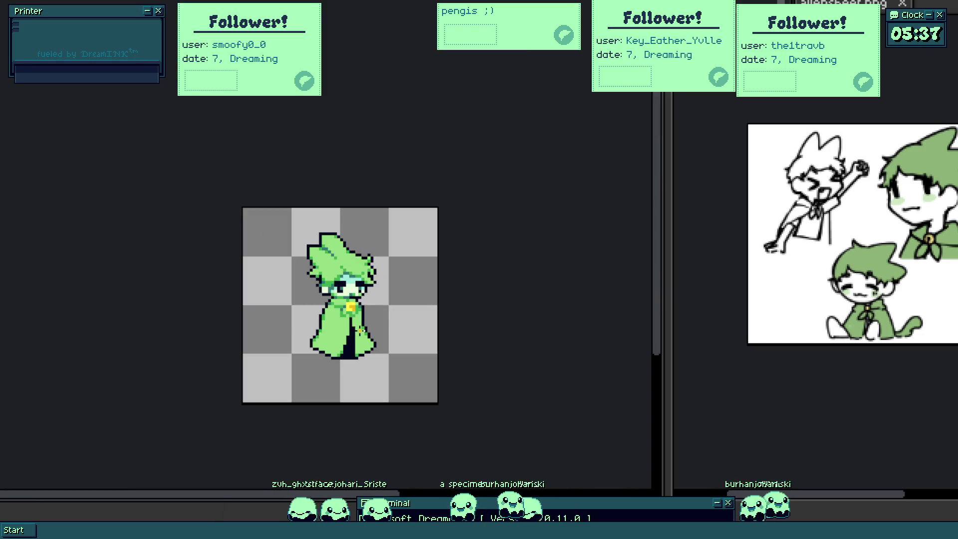
scroll(355, 327, up, 1)
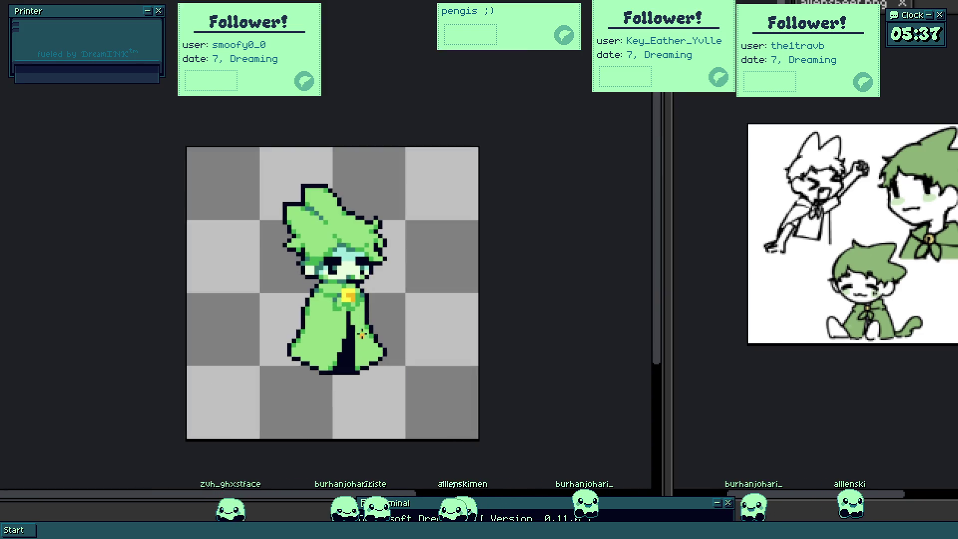
scroll(349, 301, up, 2)
scroll(351, 304, up, 2)
scroll(305, 302, down, 1)
scroll(261, 279, down, 3)
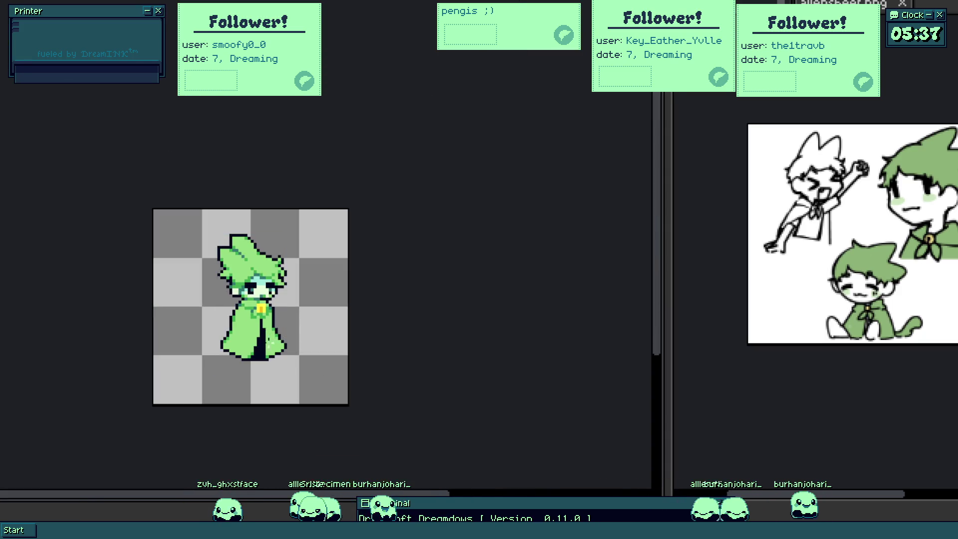
scroll(270, 347, up, 3)
drag(233, 315, 229, 326)
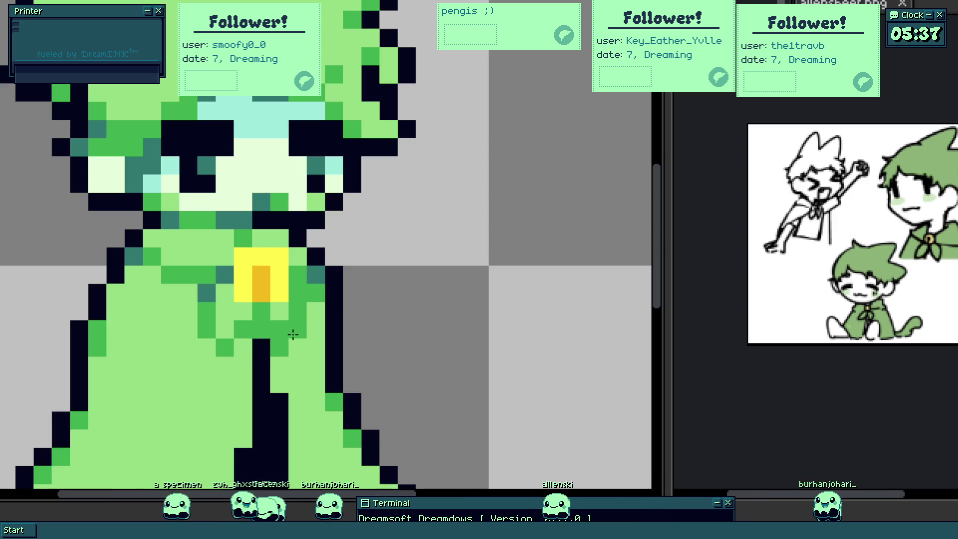
scroll(284, 329, down, 3)
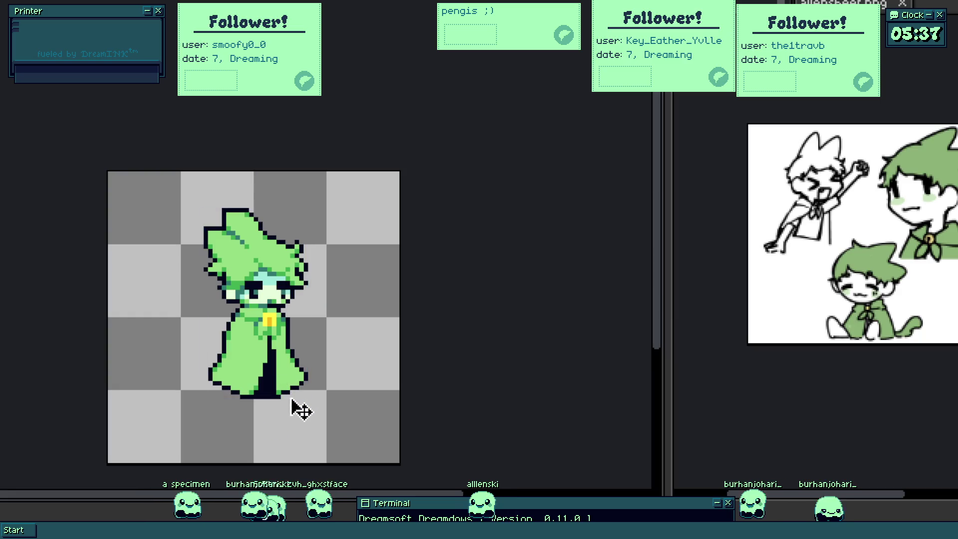
scroll(264, 385, up, 2)
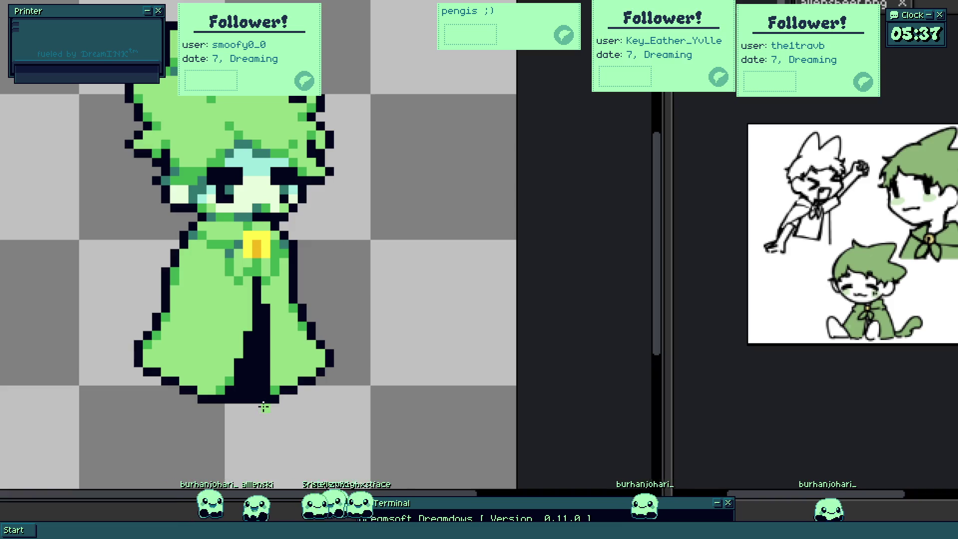
scroll(263, 406, up, 2)
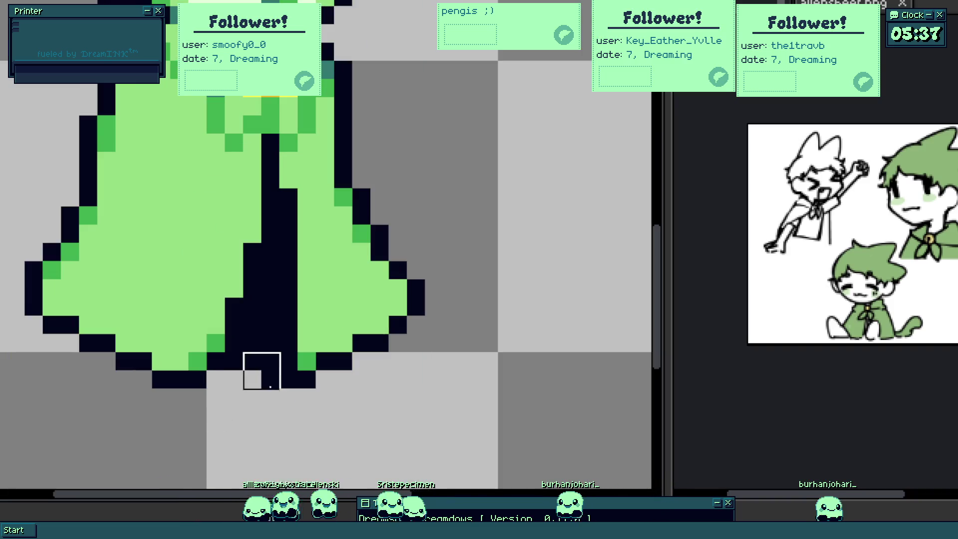
scroll(271, 379, down, 4)
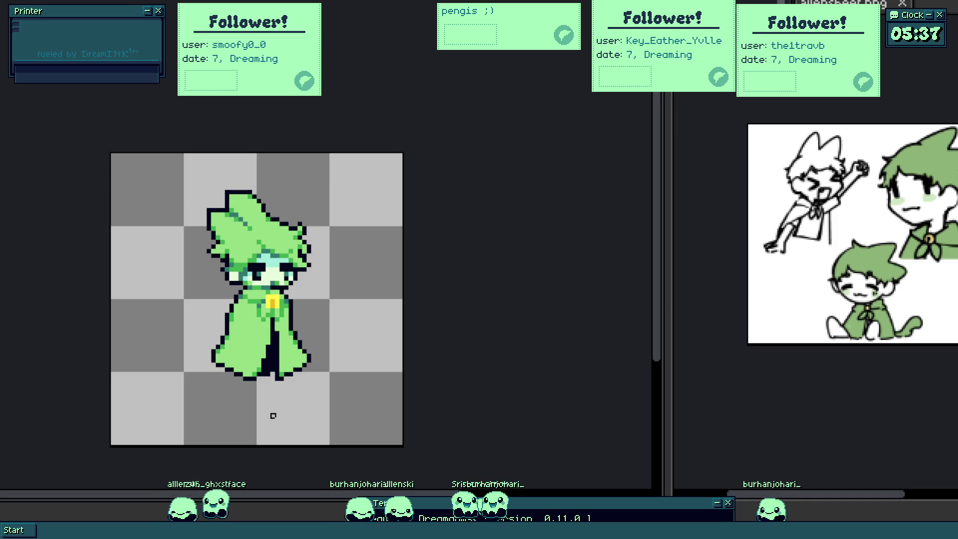
scroll(263, 374, up, 2)
scroll(264, 373, up, 3)
scroll(278, 367, down, 3)
scroll(300, 360, down, 2)
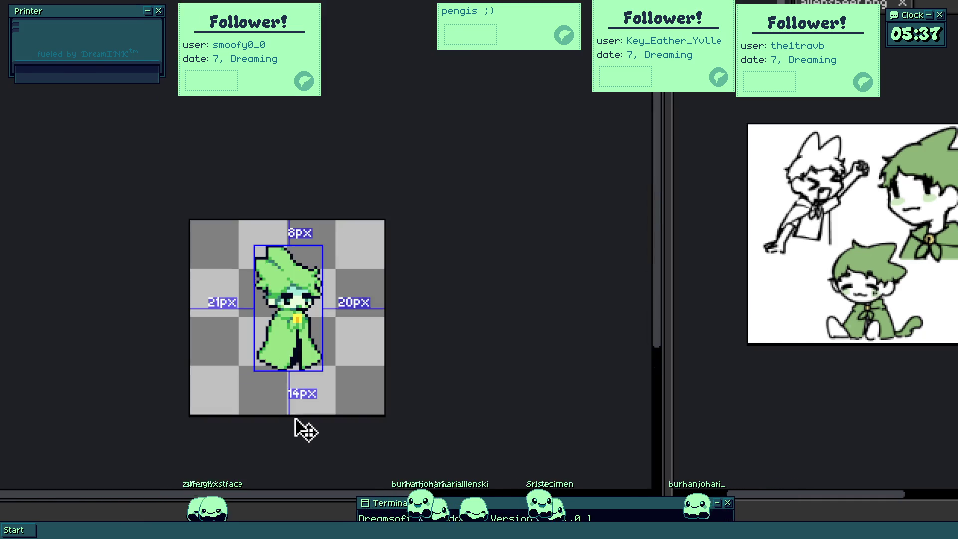
scroll(295, 400, up, 1)
scroll(317, 381, up, 2)
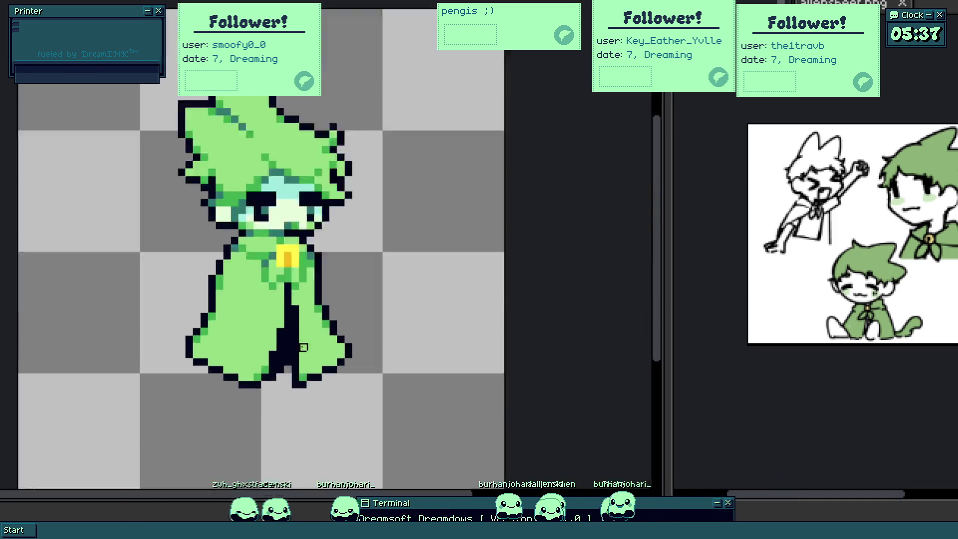
drag(257, 314, 258, 380)
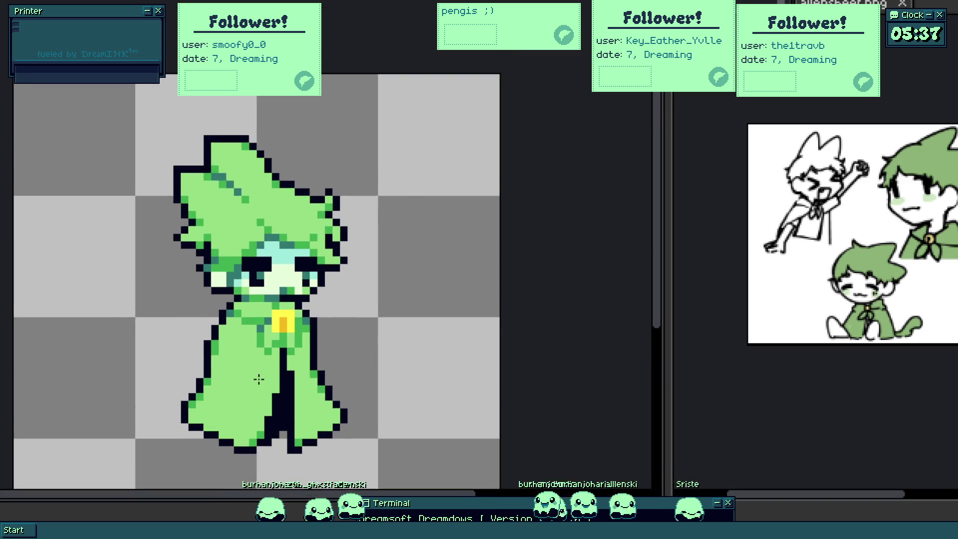
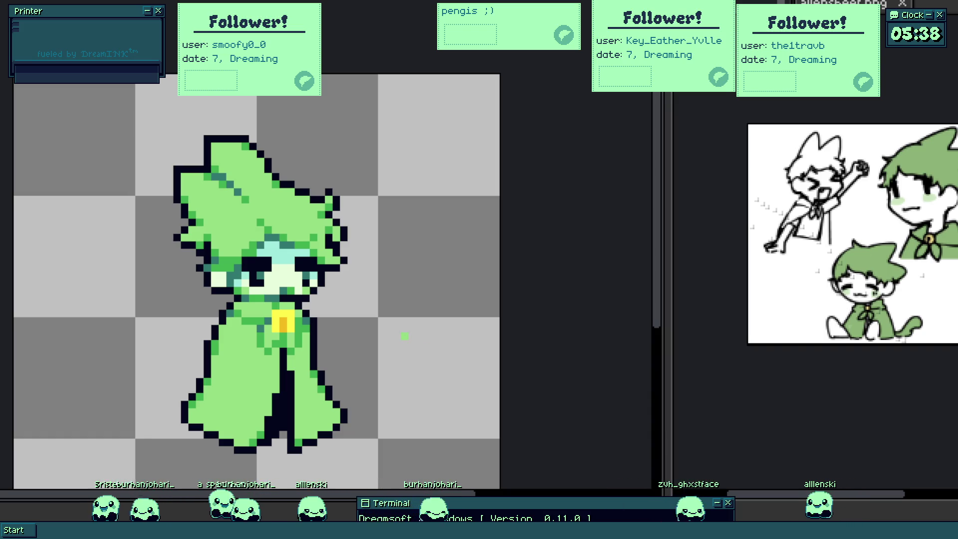
scroll(396, 321, up, 1)
scroll(397, 321, up, 1)
scroll(393, 300, up, 1)
- Paint green over stray dark pixels on the cloak's bottom-left and lower-right edges and re-outline its bottom
click(389, 322)
scroll(389, 321, down, 1)
scroll(363, 342, up, 1)
scroll(355, 364, up, 1)
scroll(321, 398, up, 1)
drag(353, 413, 294, 408)
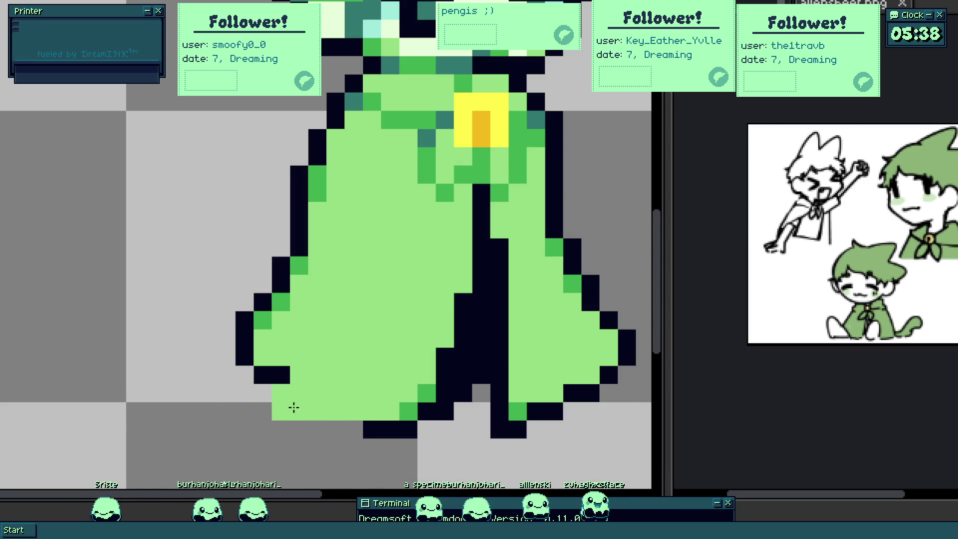
scroll(345, 415, down, 2)
scroll(438, 391, up, 2)
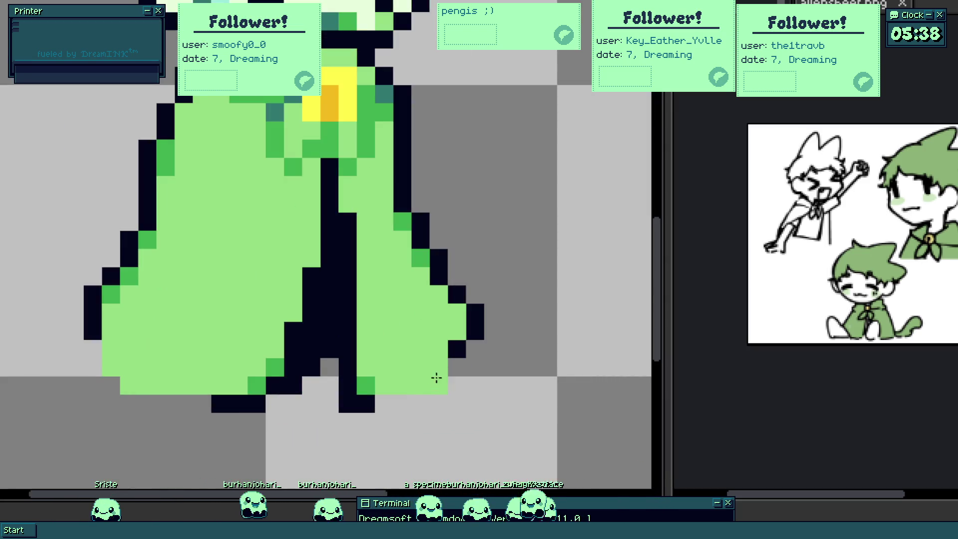
drag(436, 377, 452, 364)
scroll(470, 370, up, 1)
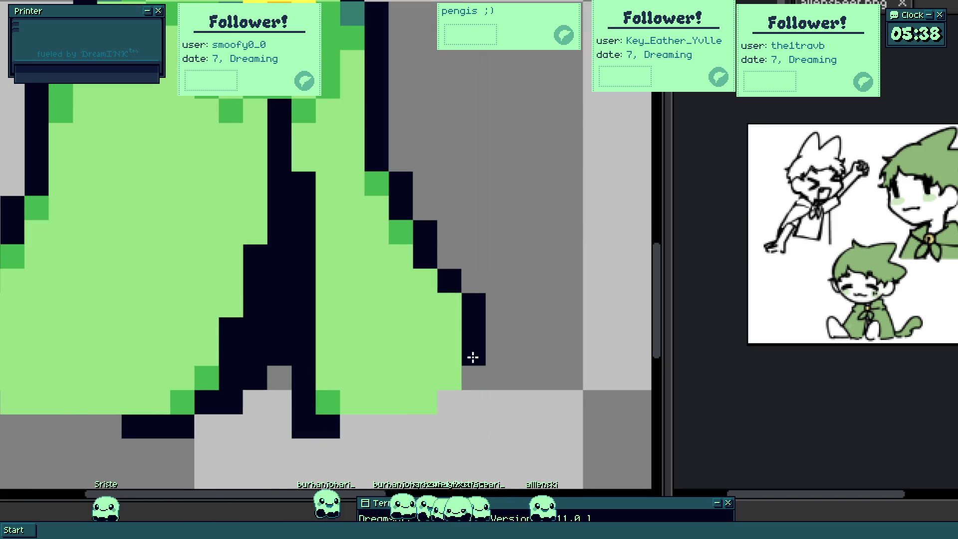
scroll(358, 424, left, 3)
drag(341, 424, 196, 404)
scroll(205, 335, down, 3)
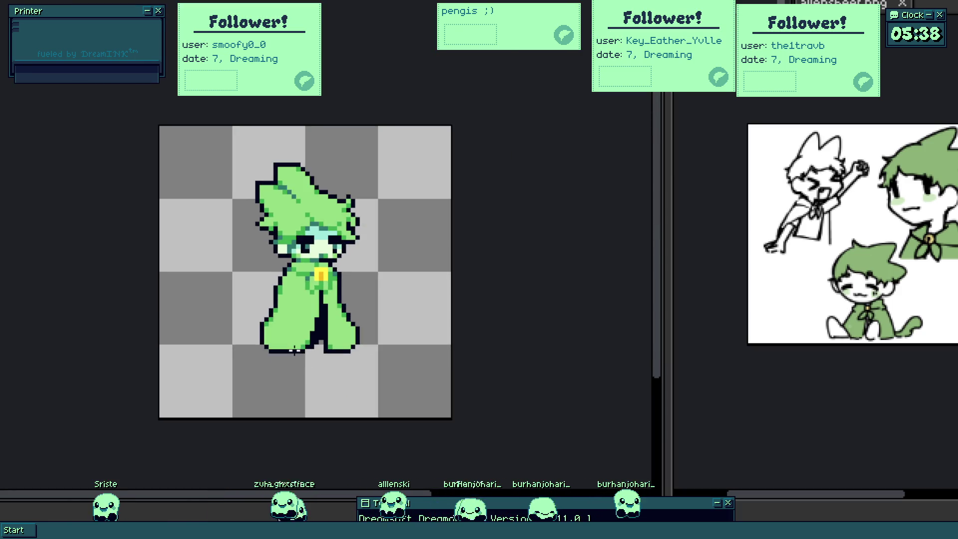
scroll(271, 325, up, 2)
scroll(242, 325, up, 1)
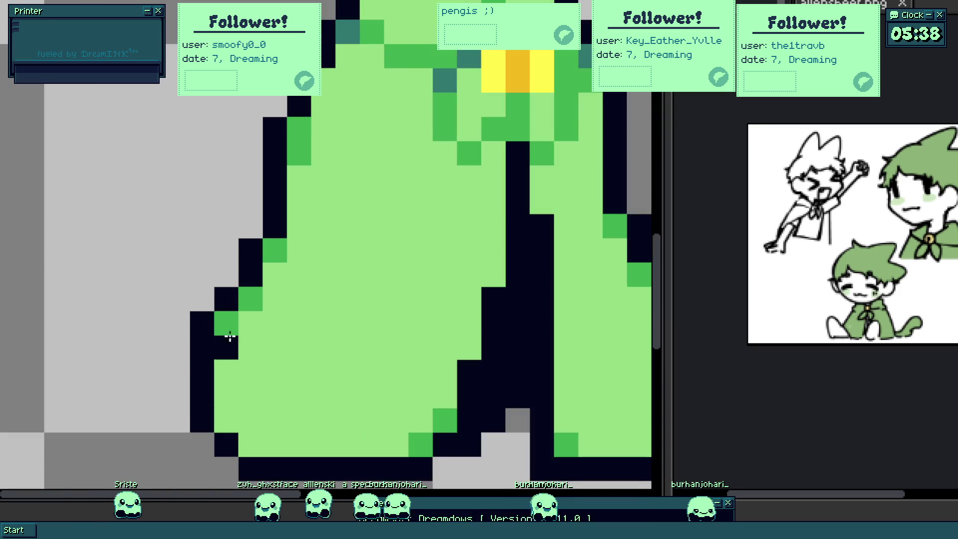
- Erase stray outline pixels on the cloak's left and add mid-green shading pixels
drag(203, 322, 202, 345)
click(226, 371)
click(244, 348)
scroll(327, 385, down, 3)
scroll(357, 401, up, 1)
scroll(349, 392, down, 1)
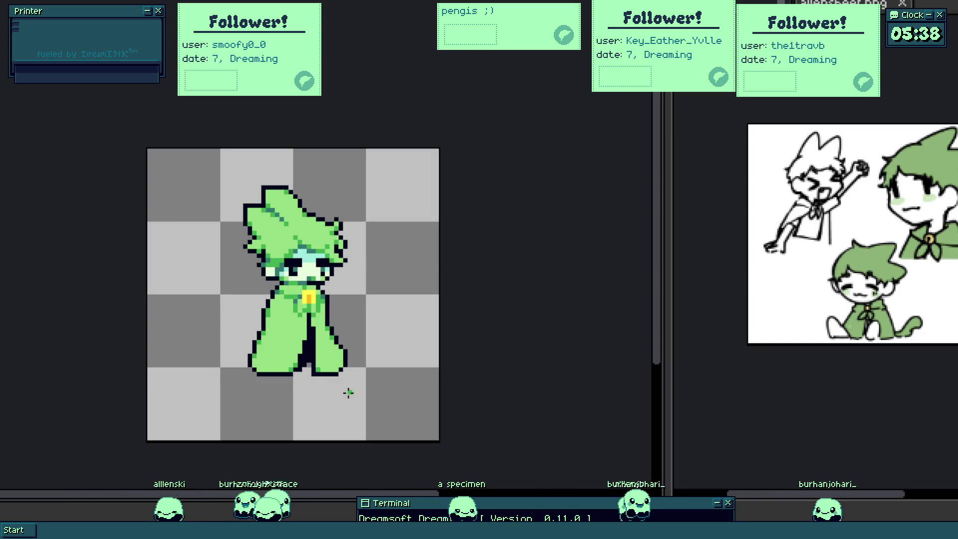
scroll(348, 395, down, 1)
key(ctrl)
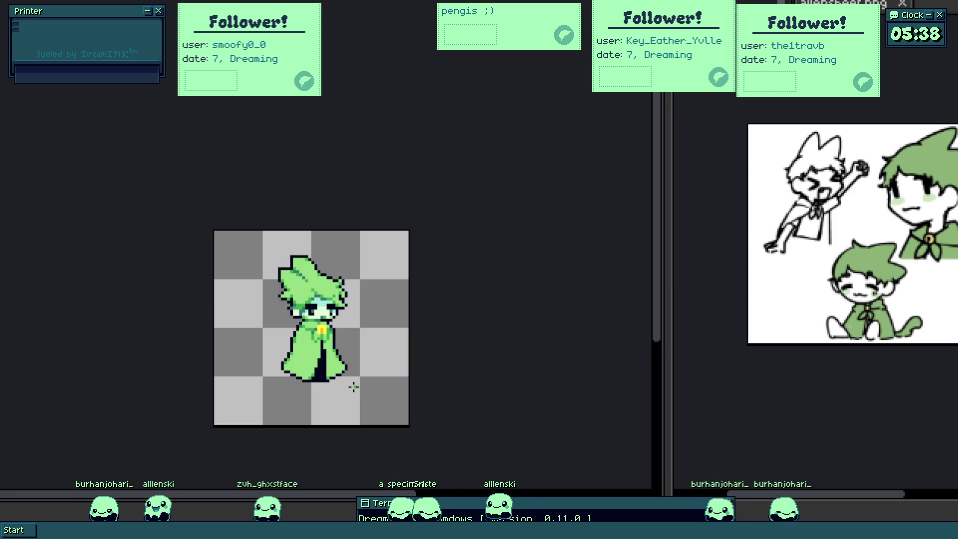
key(ctrl)
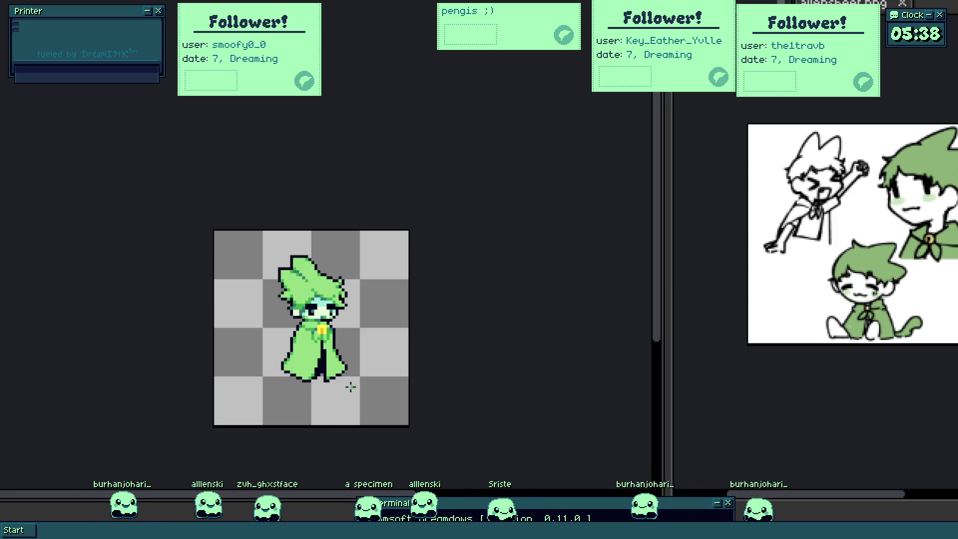
scroll(352, 389, up, 2)
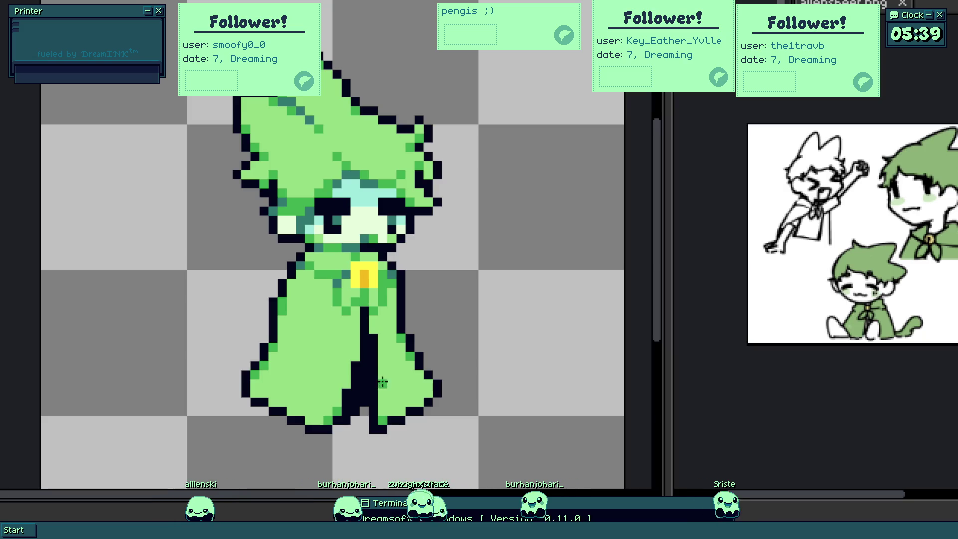
scroll(387, 344, down, 1)
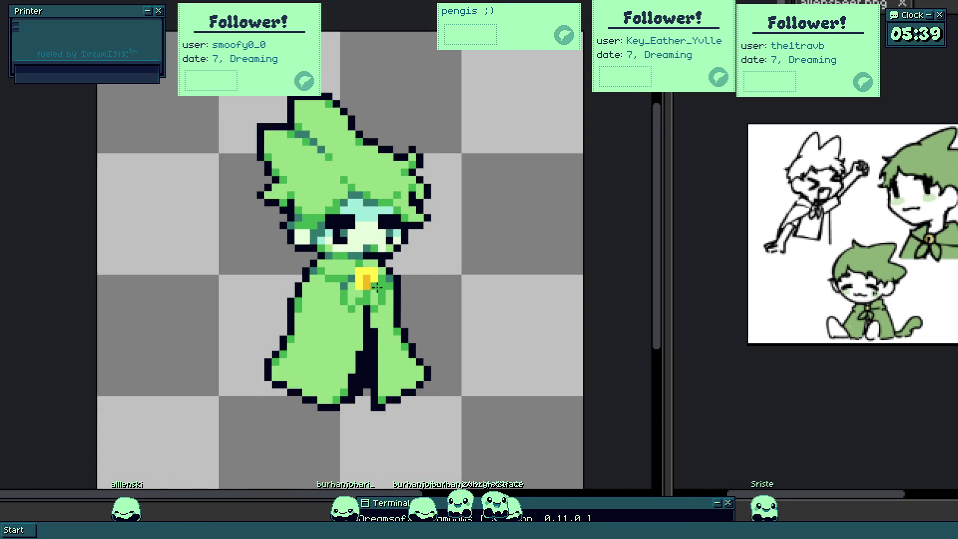
scroll(377, 293, down, 1)
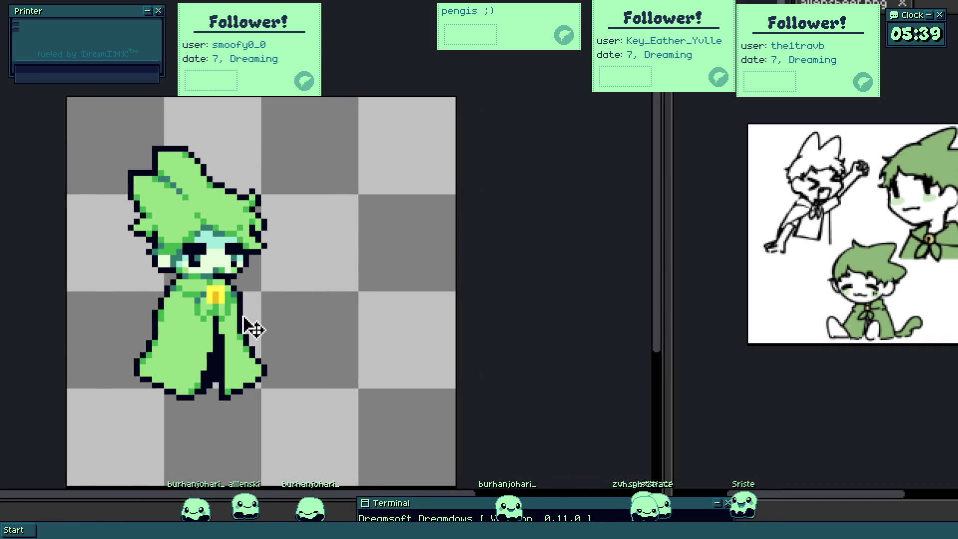
scroll(253, 328, up, 2)
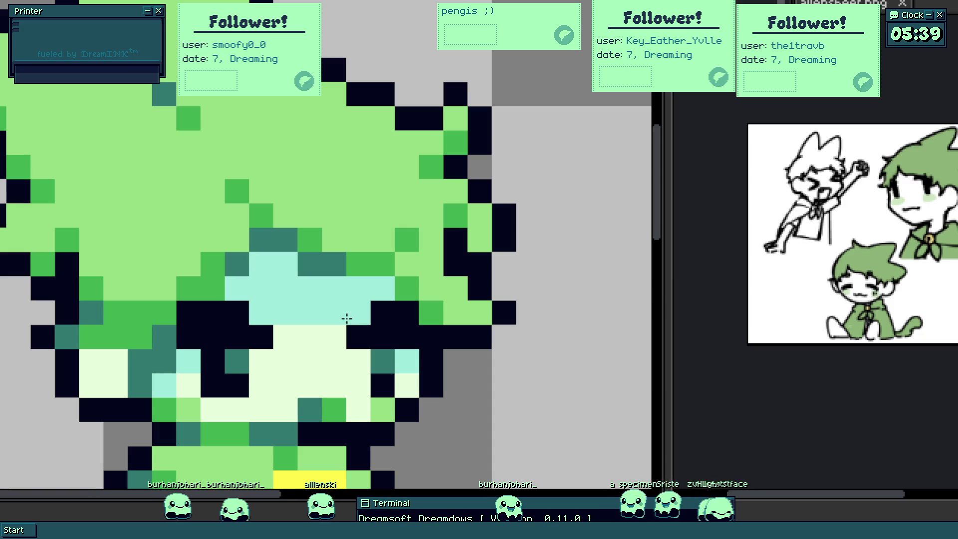
scroll(397, 322, down, 3)
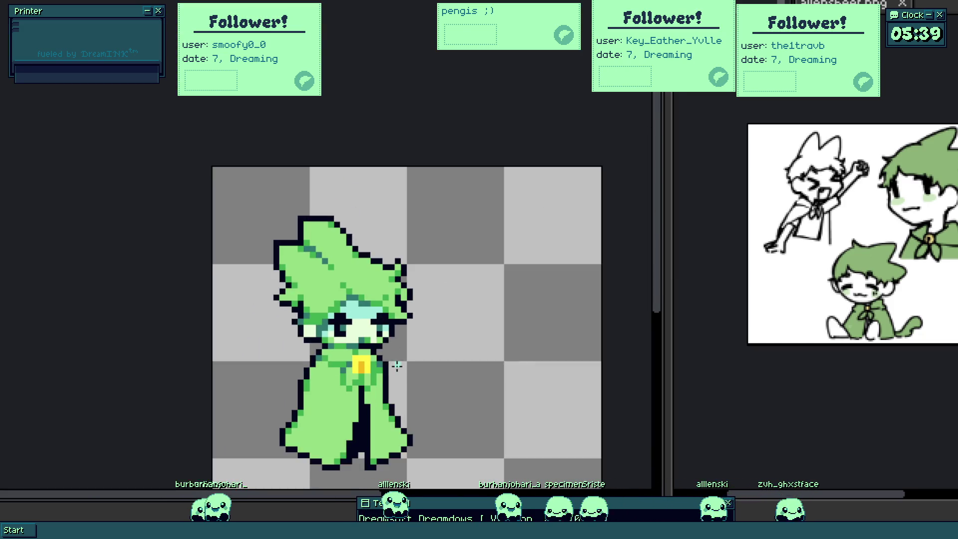
key(ctrl)
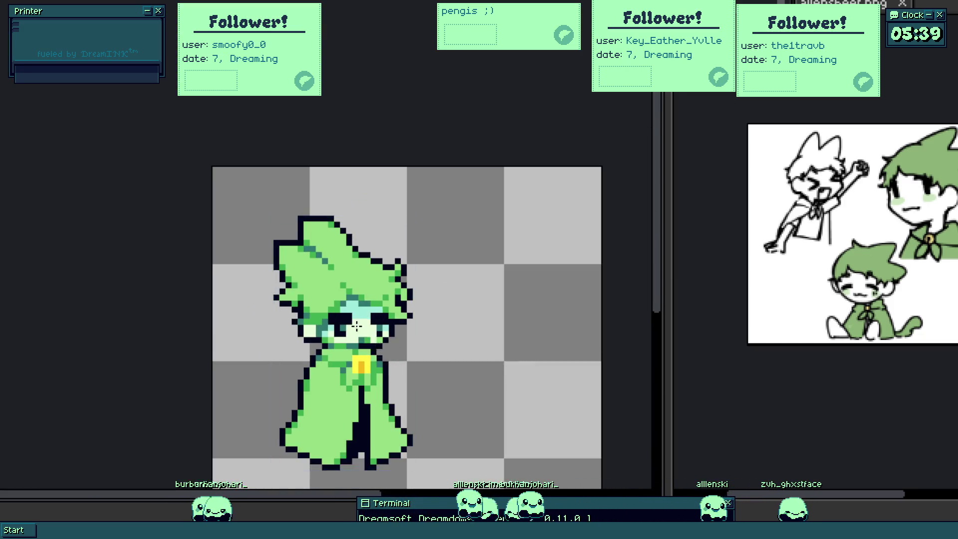
scroll(353, 310, up, 3)
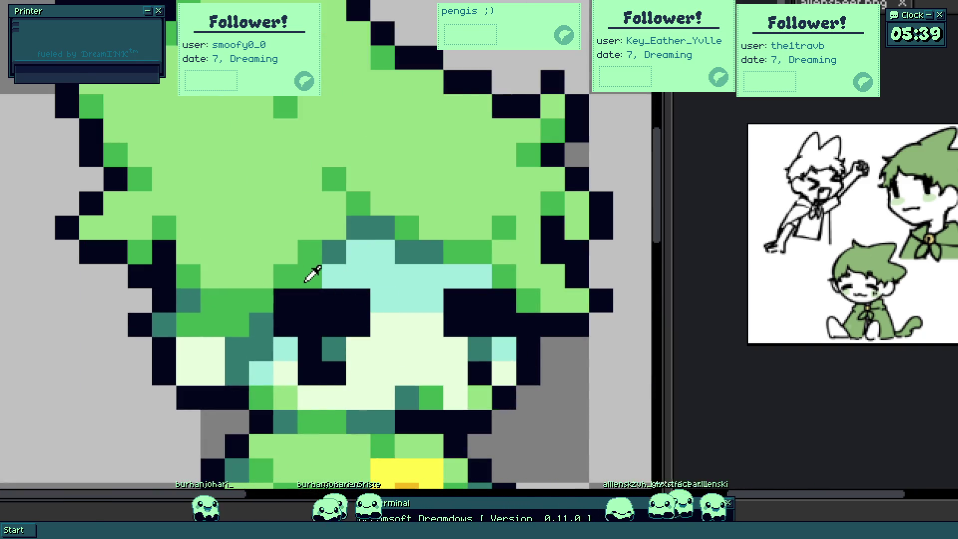
scroll(312, 276, down, 5)
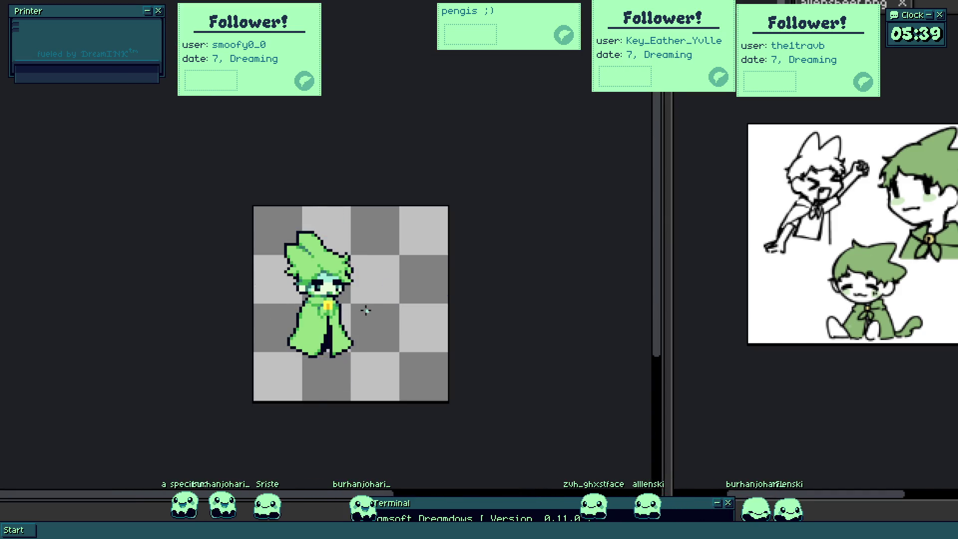
scroll(324, 286, up, 4)
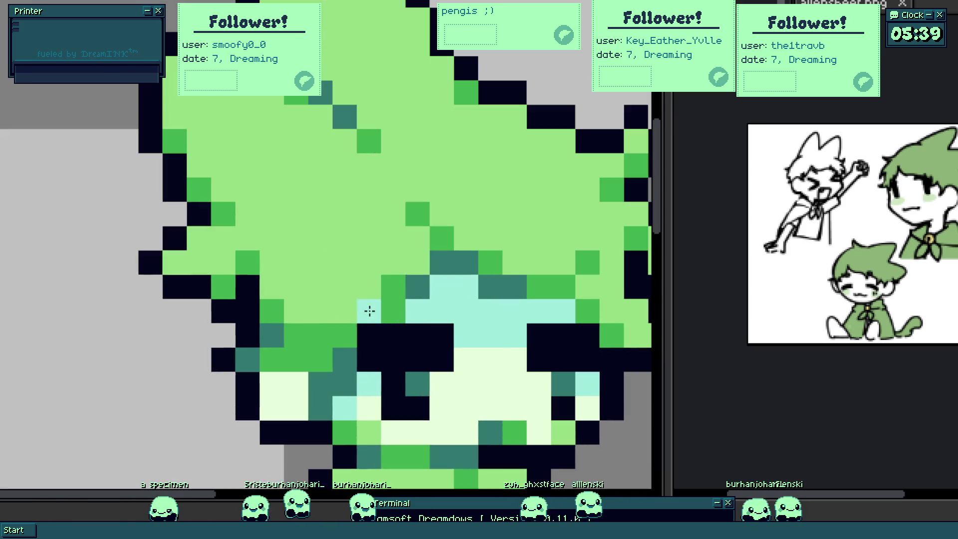
scroll(352, 292, down, 3)
scroll(400, 353, down, 2)
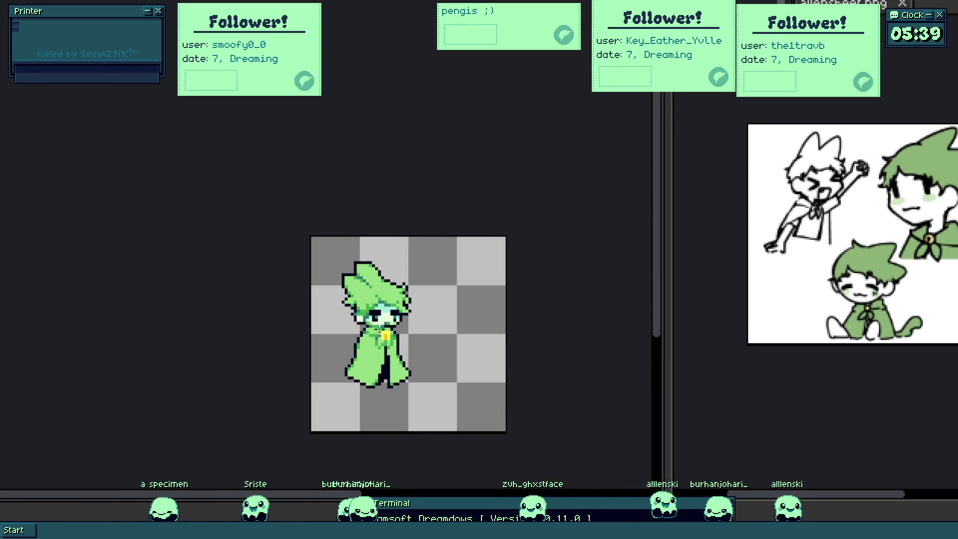
scroll(369, 317, up, 4)
scroll(403, 299, down, 2)
scroll(403, 299, down, 1)
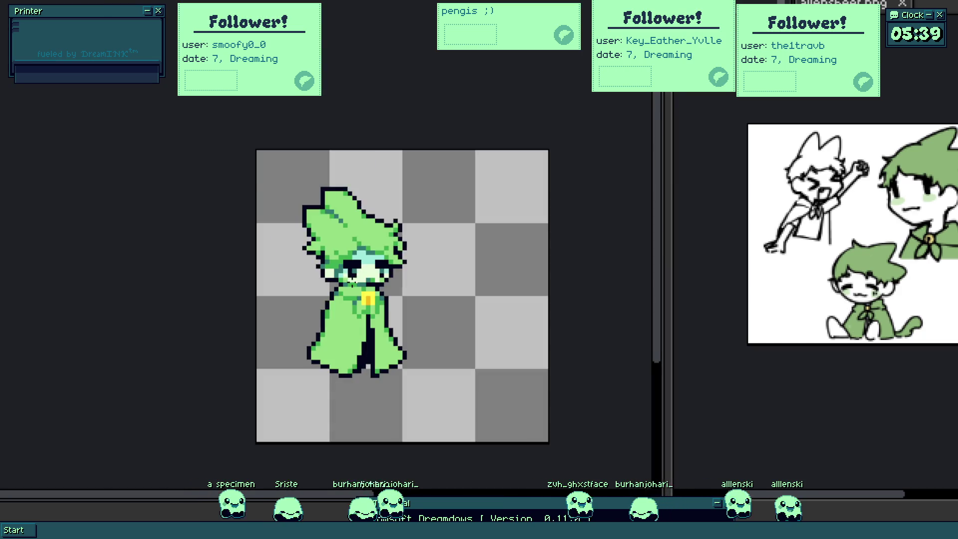
scroll(369, 305, down, 2)
scroll(369, 307, up, 1)
scroll(369, 307, up, 1)
scroll(369, 307, up, 2)
key(ctrl+d)
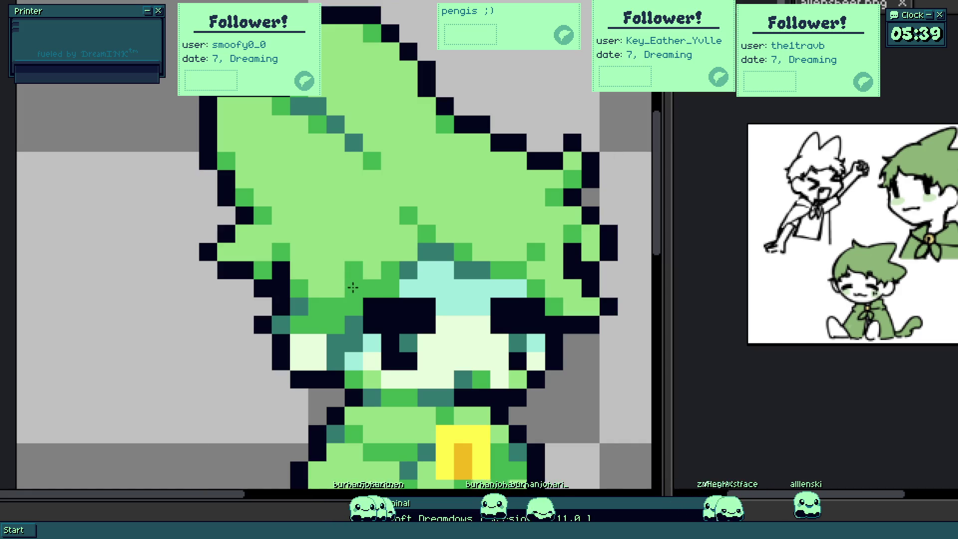
scroll(359, 284, down, 3)
scroll(398, 290, up, 2)
scroll(397, 291, up, 1)
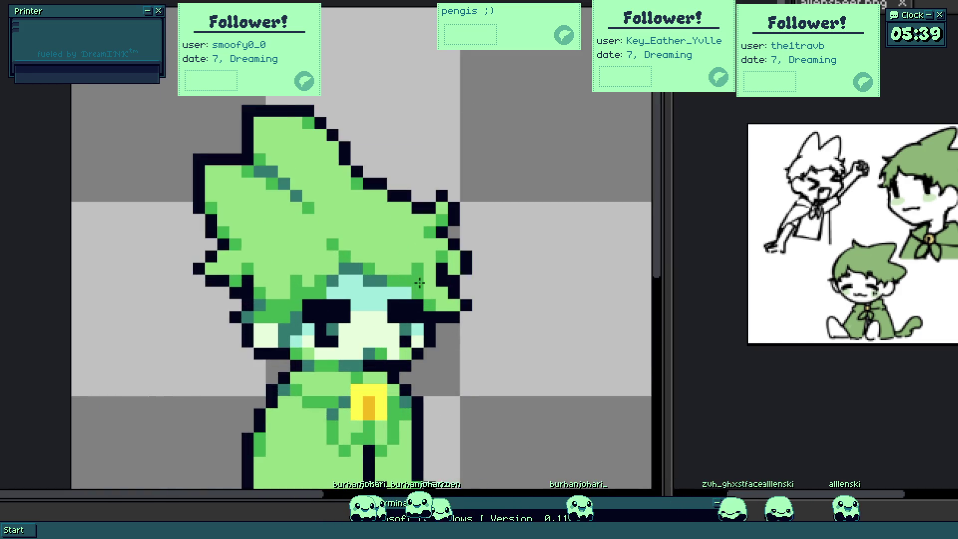
scroll(404, 300, up, 2)
scroll(373, 294, down, 1)
scroll(373, 294, down, 1)
scroll(362, 266, up, 1)
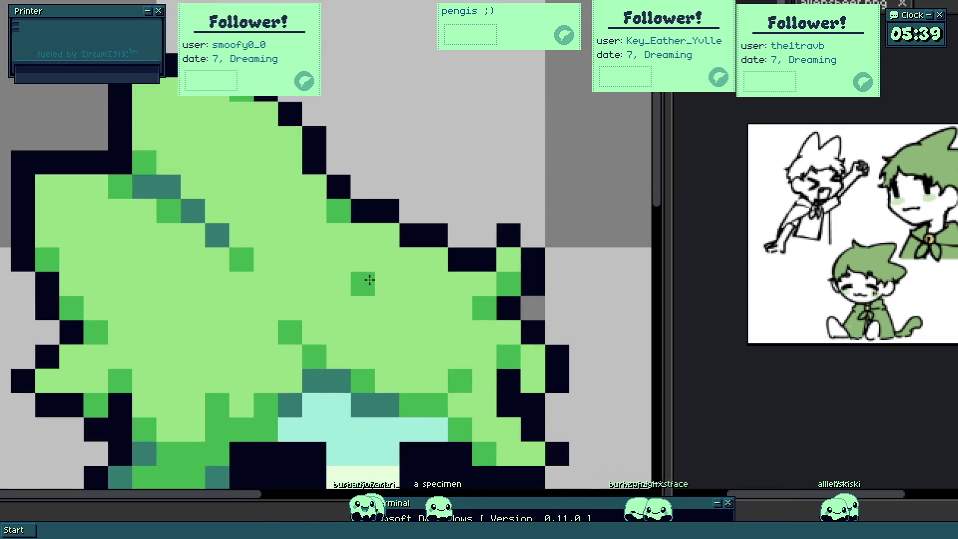
scroll(524, 305, down, 3)
scroll(459, 321, down, 1)
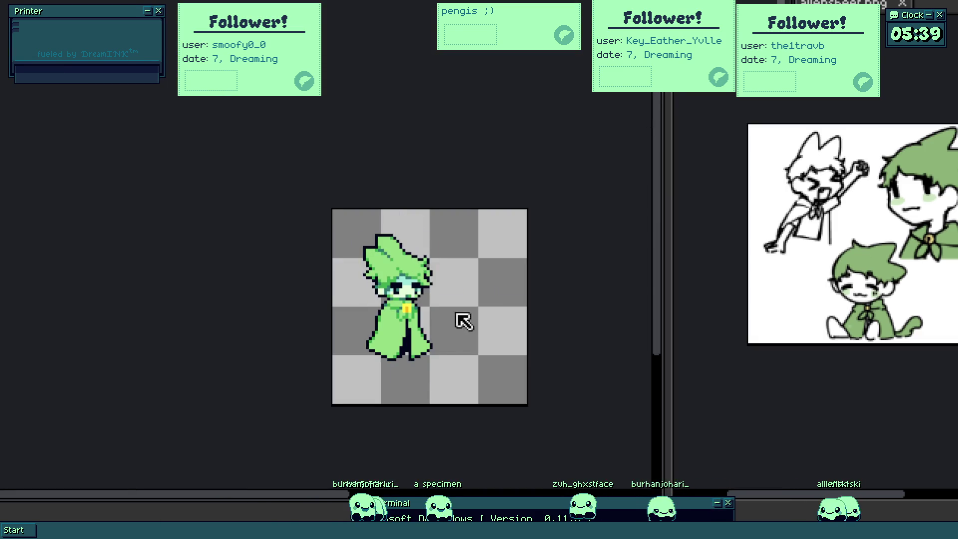
scroll(400, 327, up, 1)
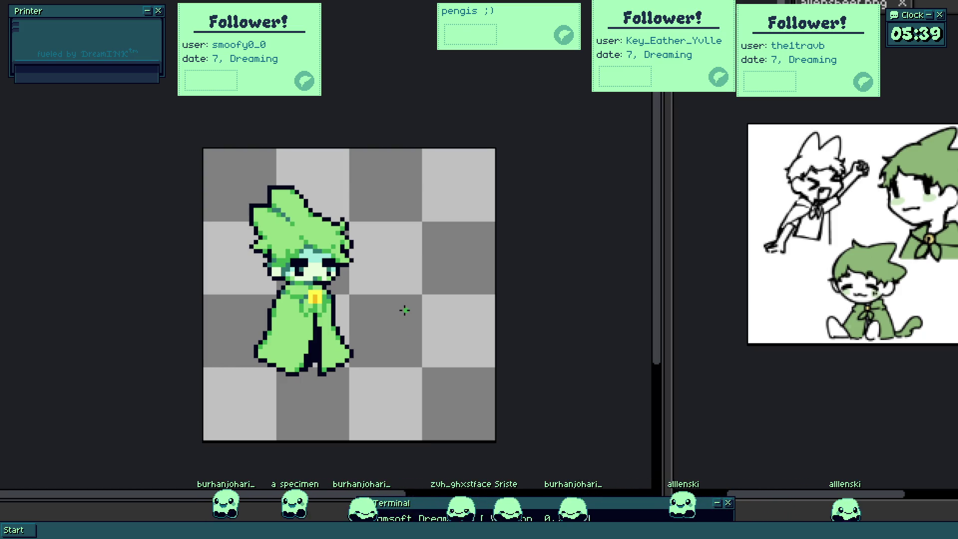
key(ctrl)
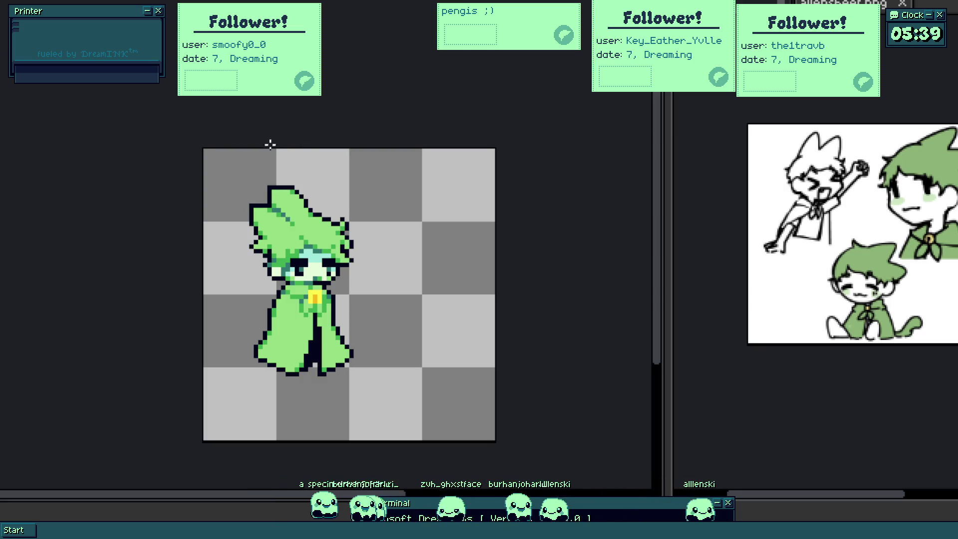
drag(269, 143, 52, 16)
scroll(168, 235, down, 3)
mouse_move(271, 217)
mouse_down()
mouse_move(442, 351)
mouse_move(475, 340)
mouse_up()
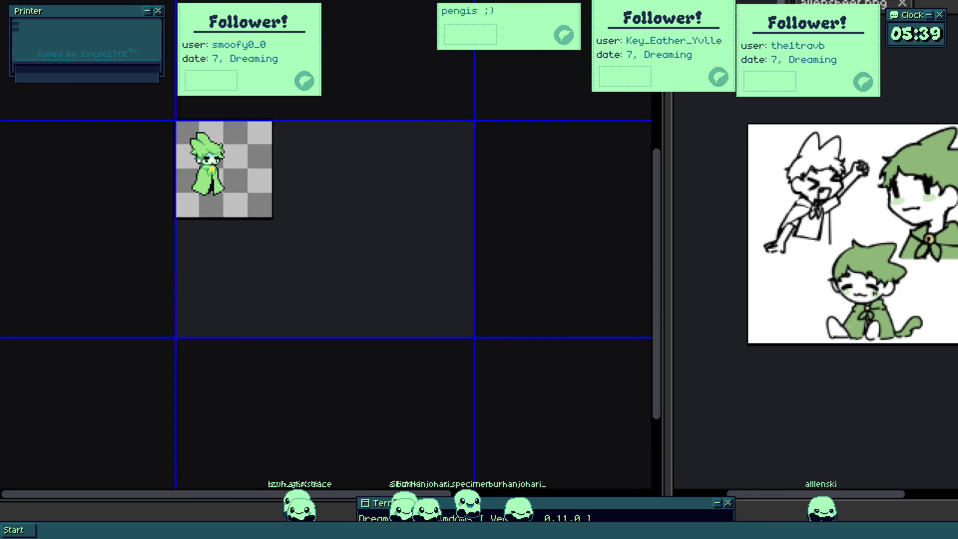
scroll(262, 133, up, 3)
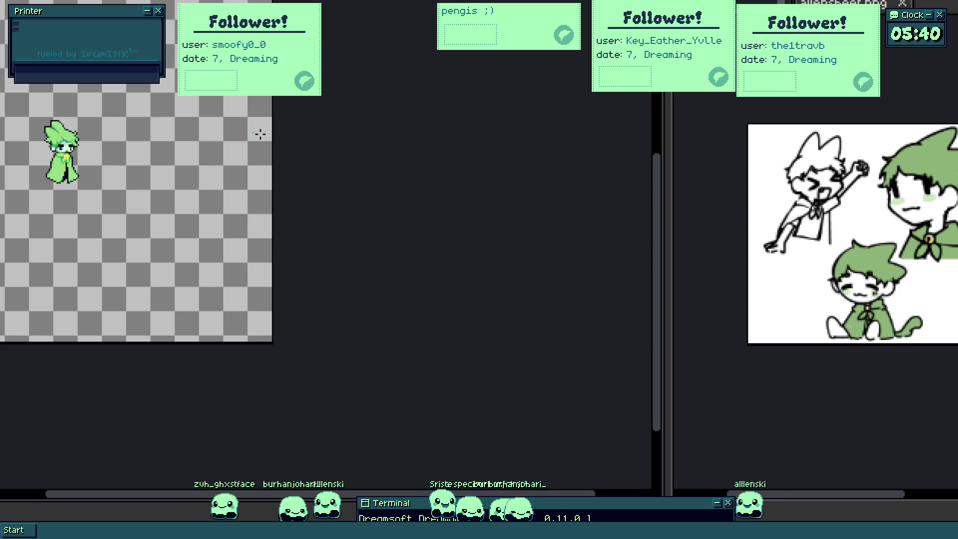
scroll(235, 369, up, 3)
scroll(234, 369, down, 1)
scroll(150, 247, down, 2)
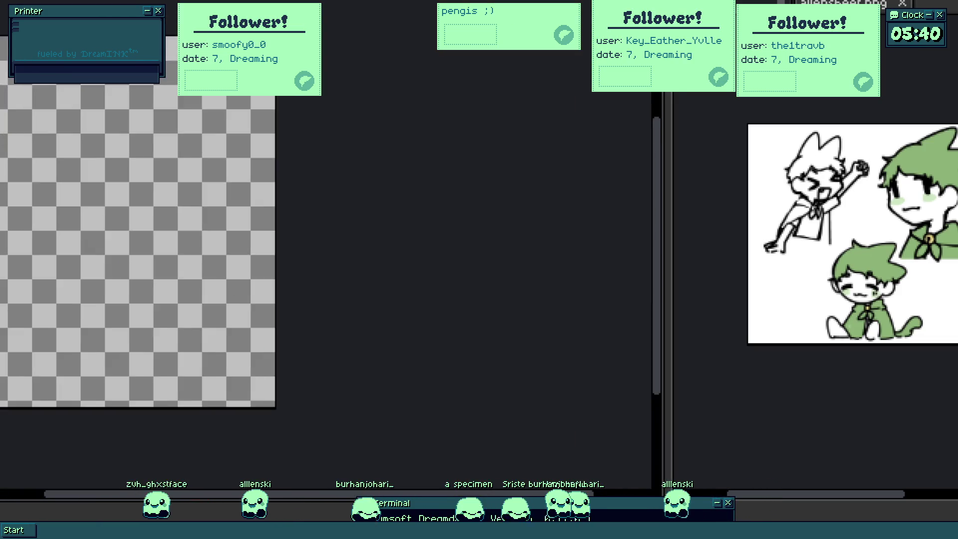
scroll(134, 217, up, 3)
drag(135, 217, 116, 234)
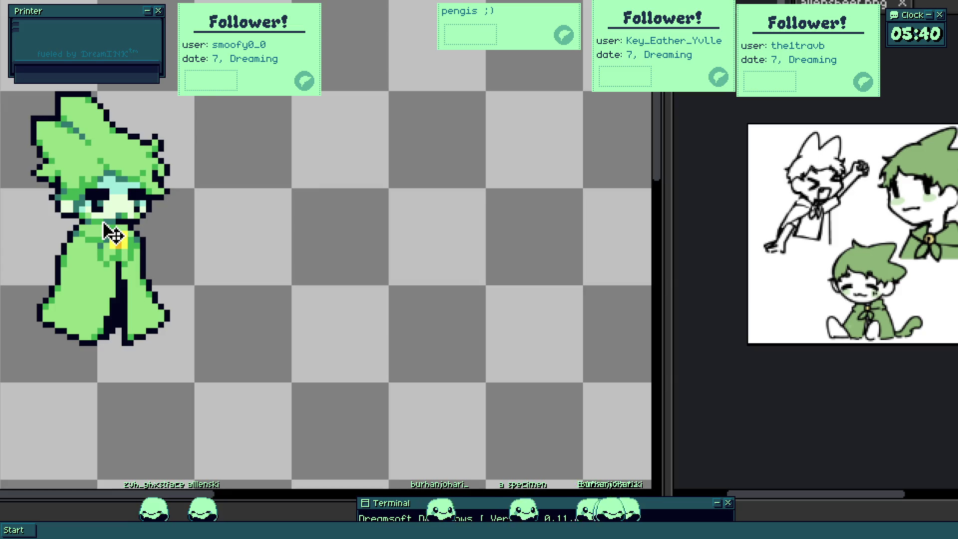
scroll(112, 233, up, 1)
scroll(150, 299, up, 1)
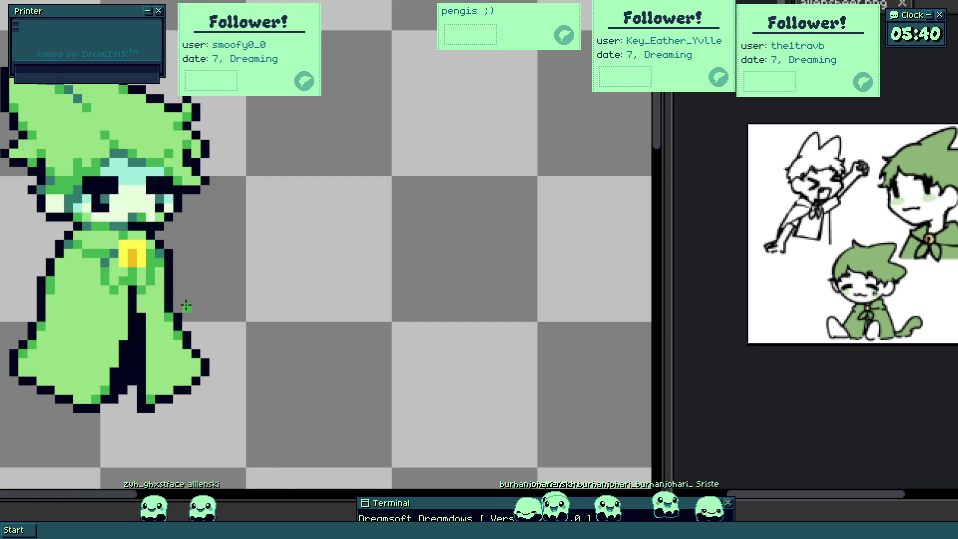
scroll(186, 307, down, 1)
scroll(225, 300, down, 1)
drag(252, 310, 199, 235)
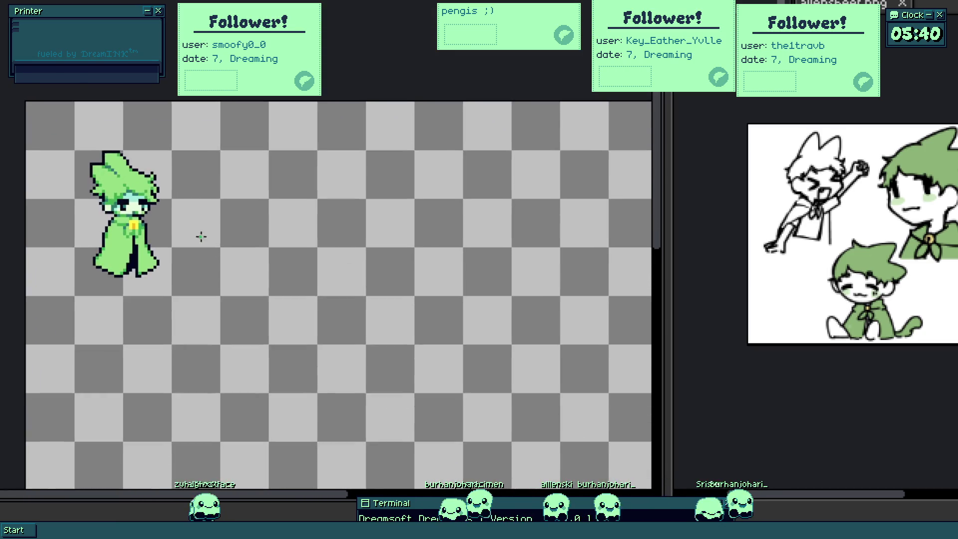
scroll(179, 224, up, 1)
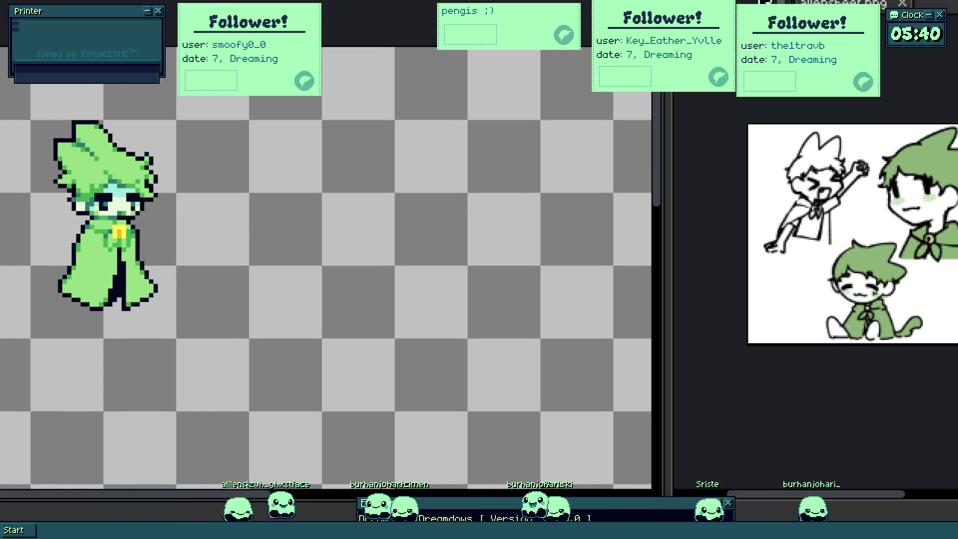
scroll(329, 262, down, 3)
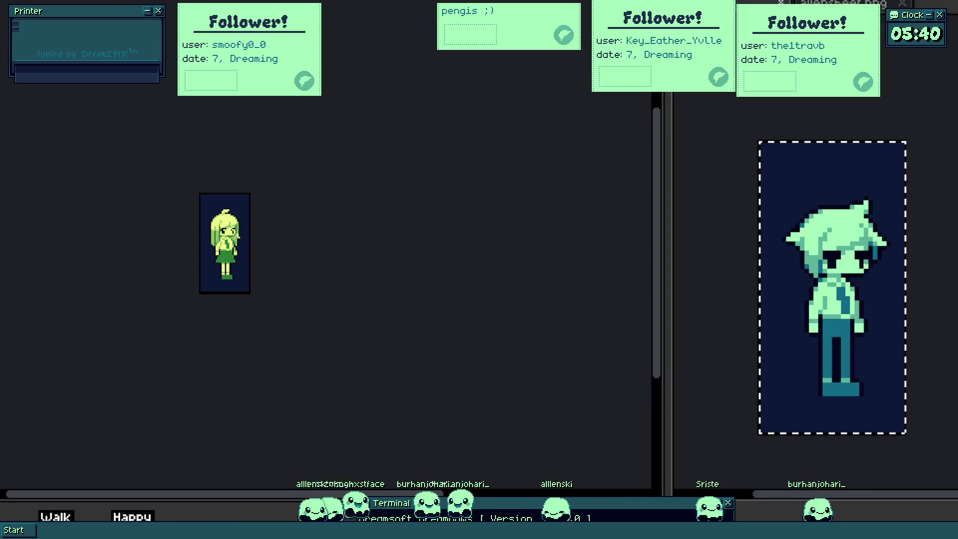
scroll(329, 262, up, 3)
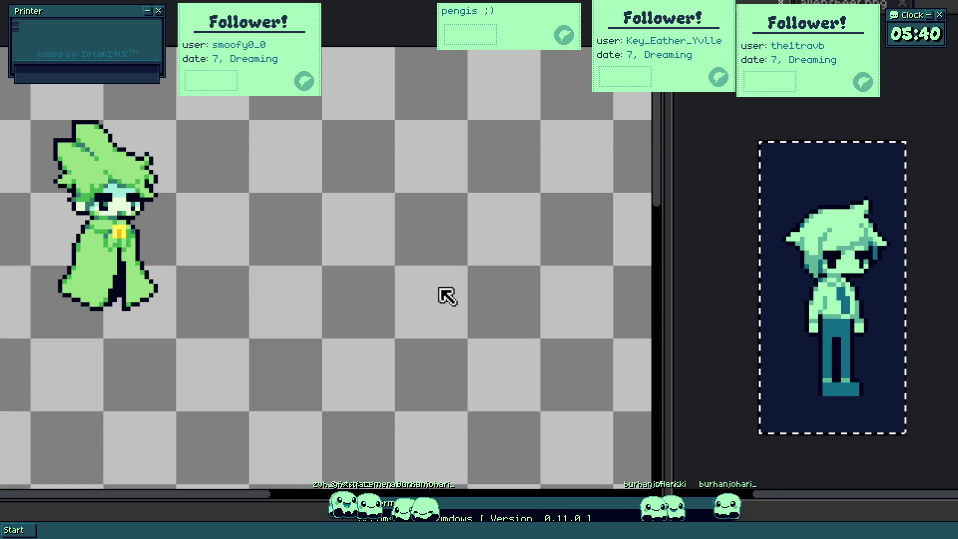
- Switch to the dark-blue creature sprite tab and pan its view
key(ctrl+Tab)
scroll(255, 252, up, 2)
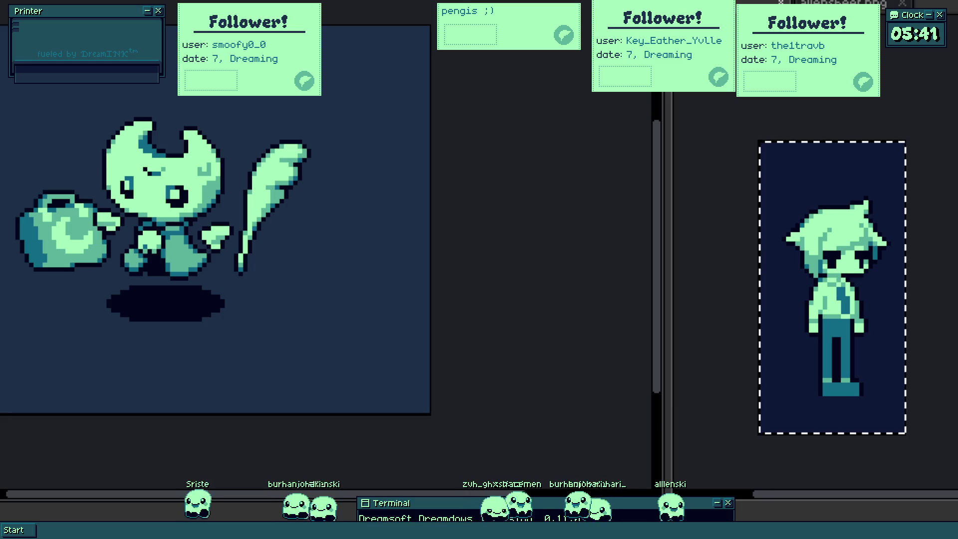
scroll(267, 259, up, 1)
drag(268, 258, 320, 277)
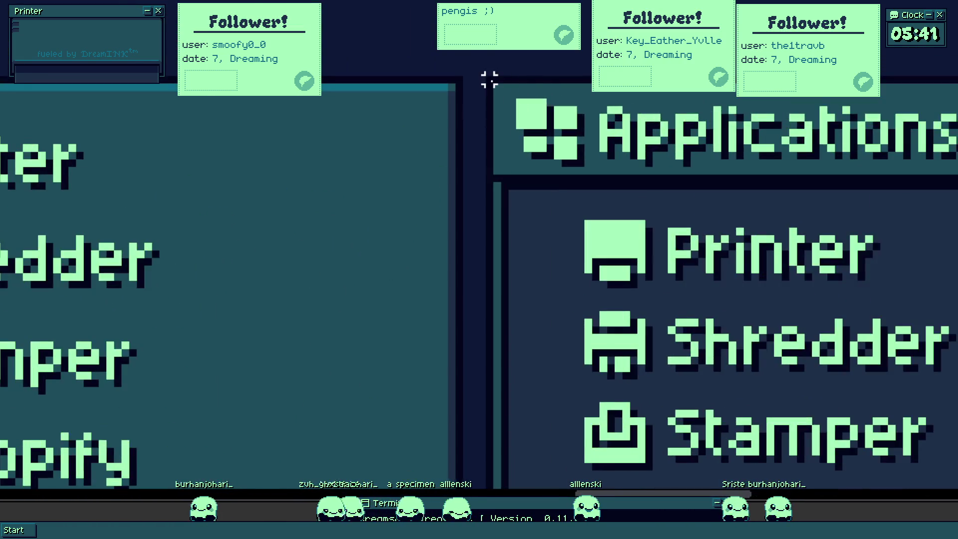
- Mark out the window mockup area and resize the panes around the title-bar view
mouse_move(494, 88)
mouse_down()
mouse_move(839, 283)
mouse_move(640, 251)
mouse_up()
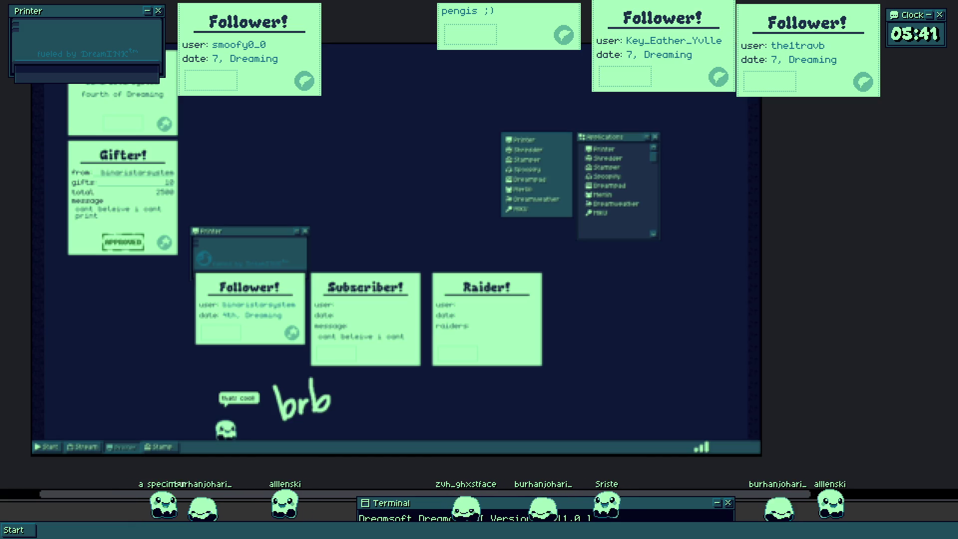
drag(129, 495, 193, 265)
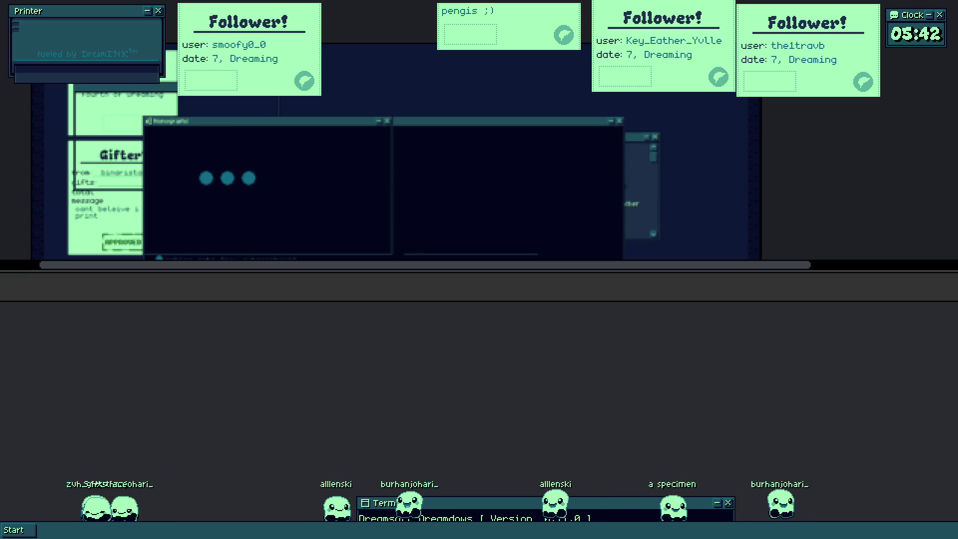
mouse_move(102, 284)
mouse_down()
mouse_move(93, 426)
mouse_move(96, 367)
mouse_up()
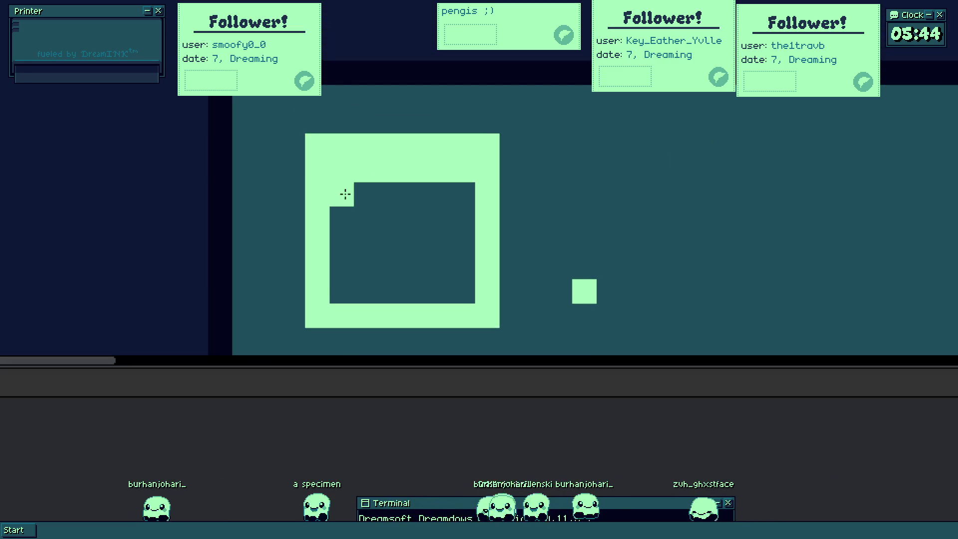
- Rework the square icon into a calendar shape: a tile row, erased top corners and small inner tiles
drag(345, 194, 475, 193)
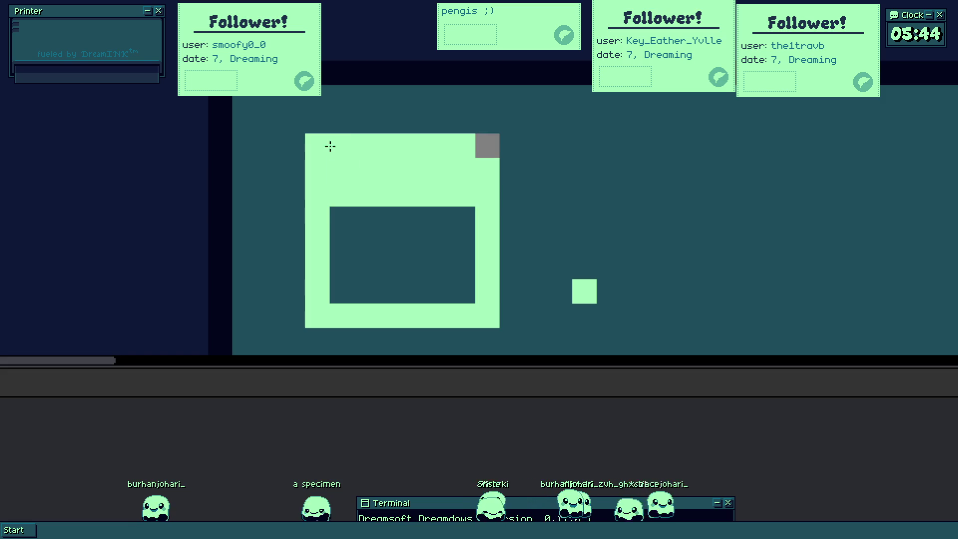
right_click(490, 150)
right_click(322, 142)
right_click(378, 143)
drag(316, 147, 386, 157)
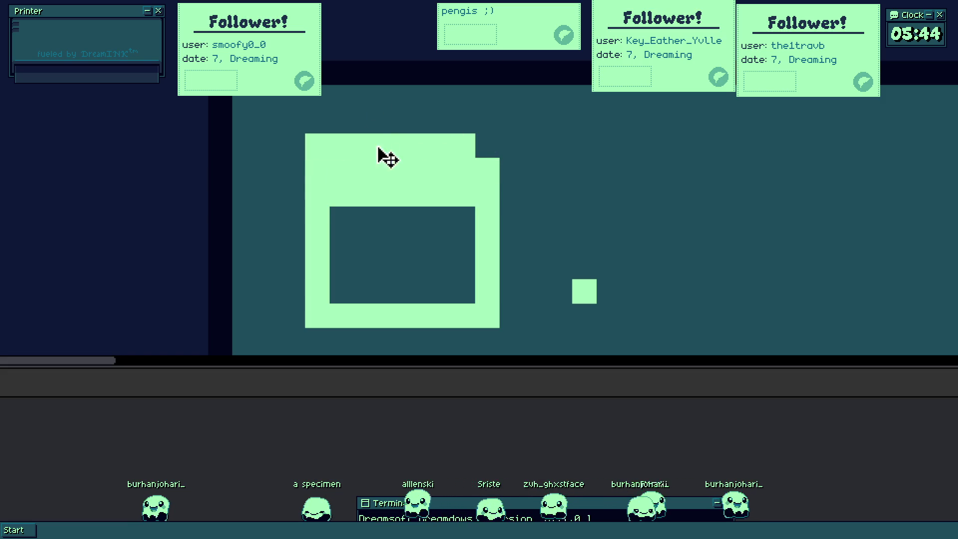
right_click(405, 146)
right_click(315, 144)
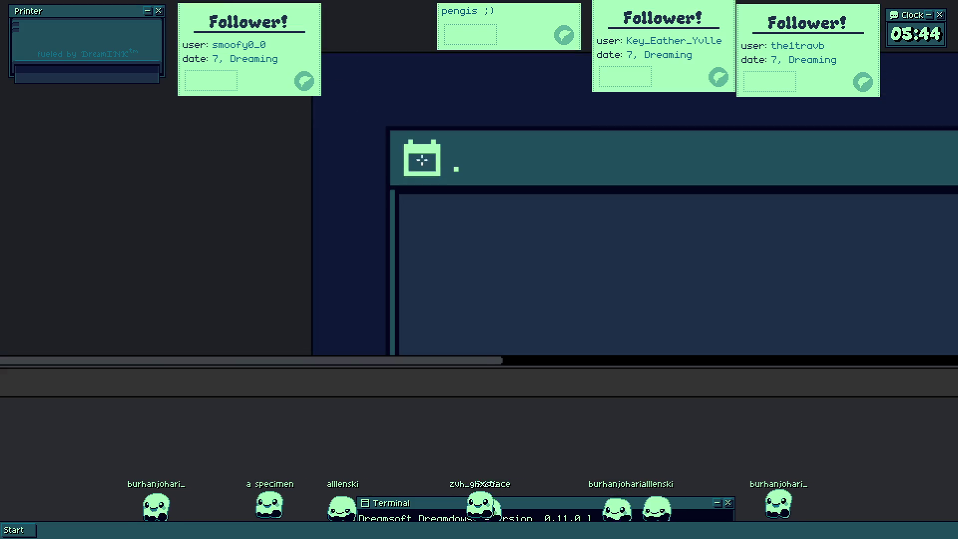
click(394, 167)
click(427, 167)
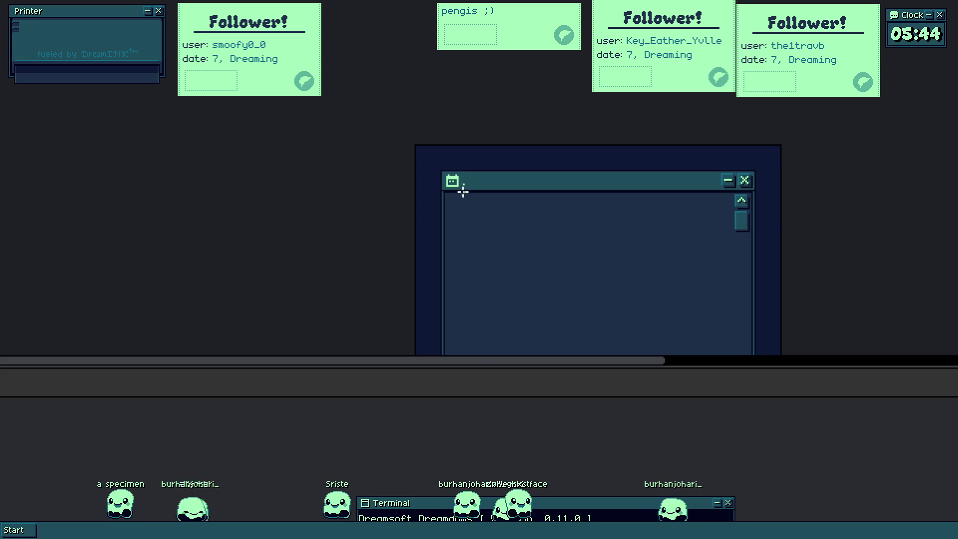
- Shrink and erase the square frame entirely, then draw a diagonal slash of light squares climbing right
drag(432, 195, 478, 162)
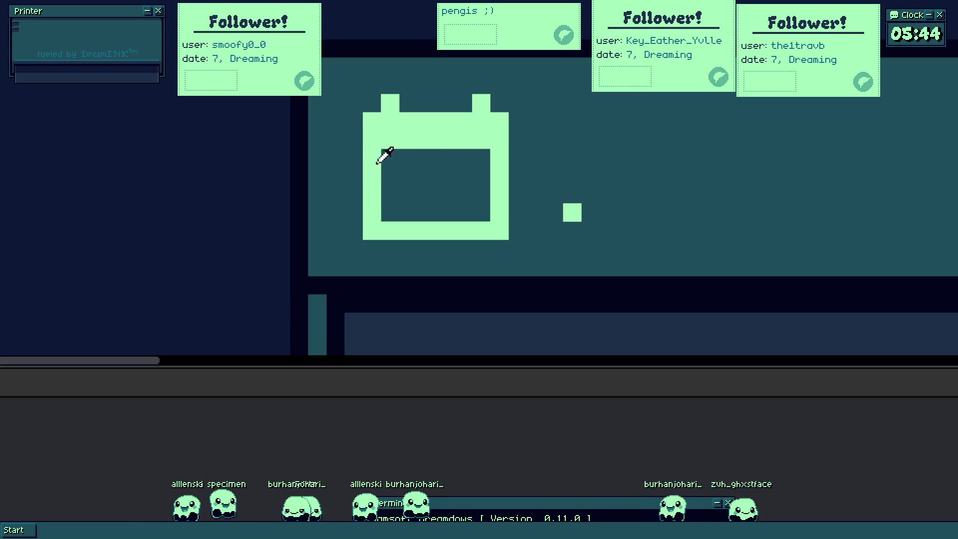
drag(383, 155, 401, 126)
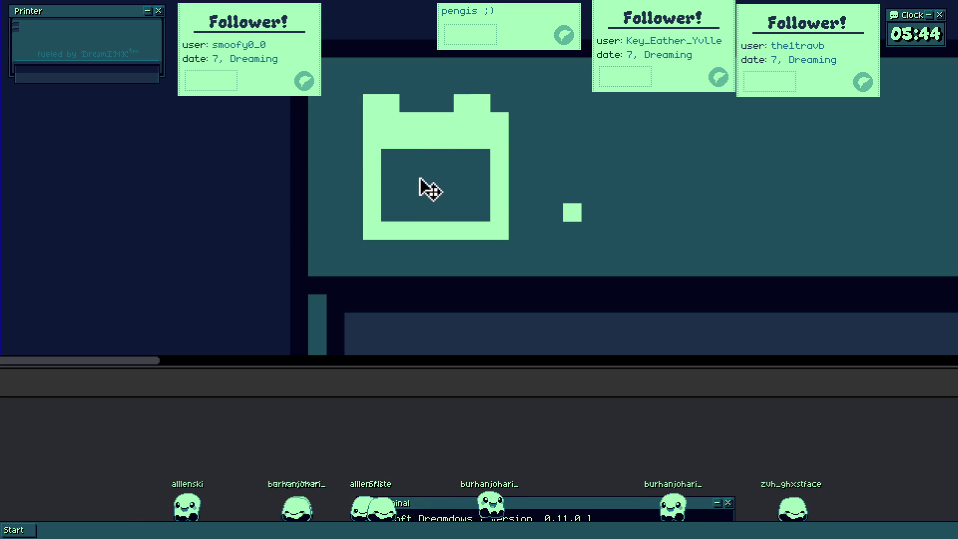
drag(435, 192, 539, 241)
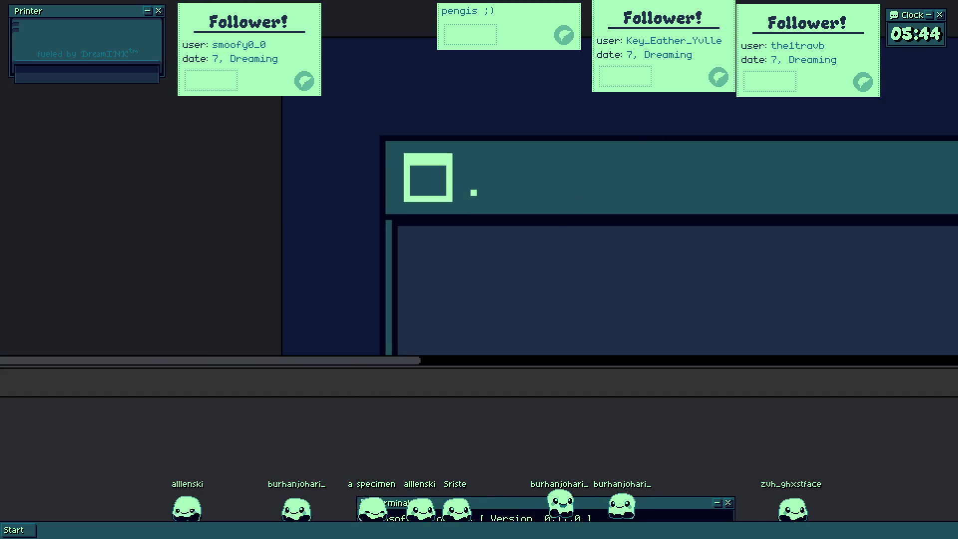
drag(320, 210, 223, 199)
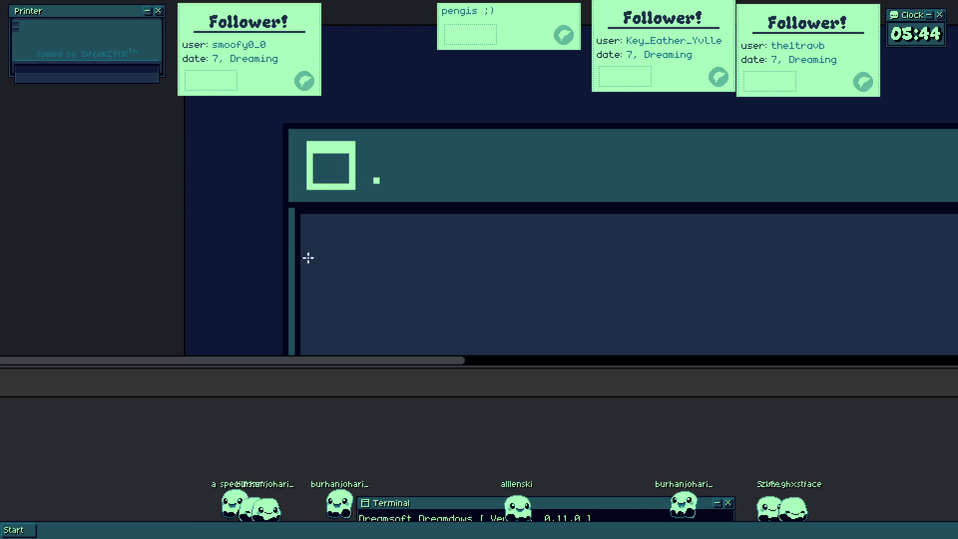
drag(399, 202, 218, 307)
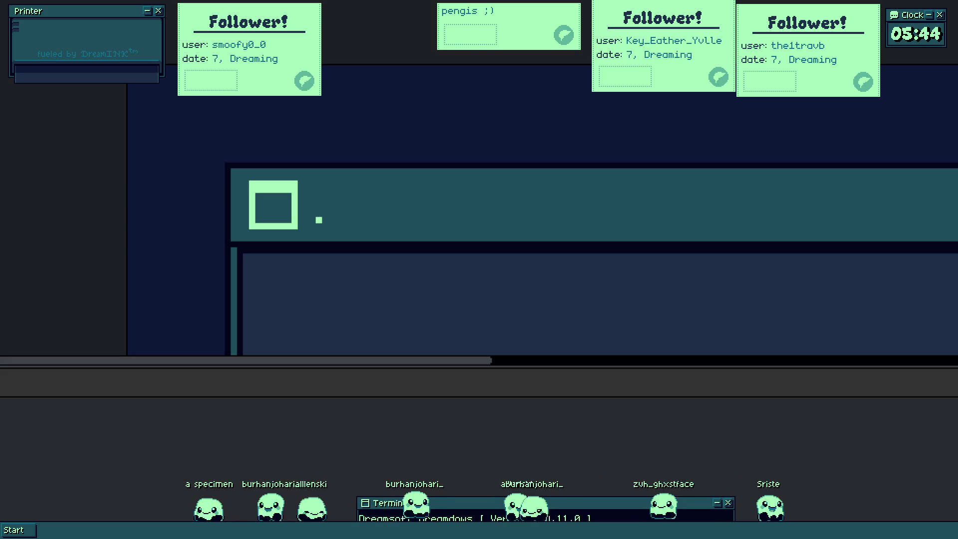
scroll(263, 160, up, 2)
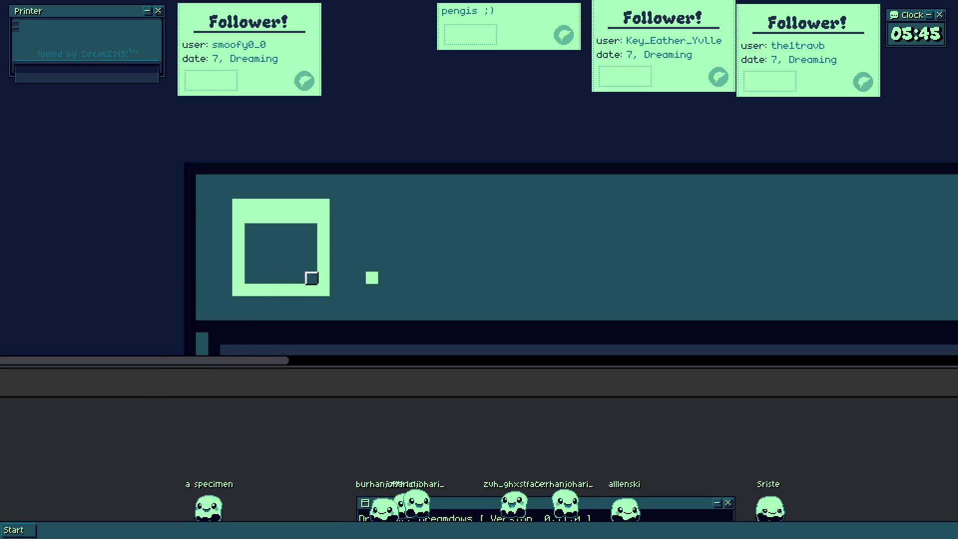
scroll(265, 300, up, 1)
mouse_move(265, 299)
mouse_down()
mouse_move(248, 289)
mouse_move(339, 178)
mouse_move(357, 265)
mouse_up()
key(ctrl+z)
drag(357, 214, 267, 287)
mouse_move(257, 220)
mouse_down()
mouse_move(233, 267)
mouse_move(328, 178)
mouse_up()
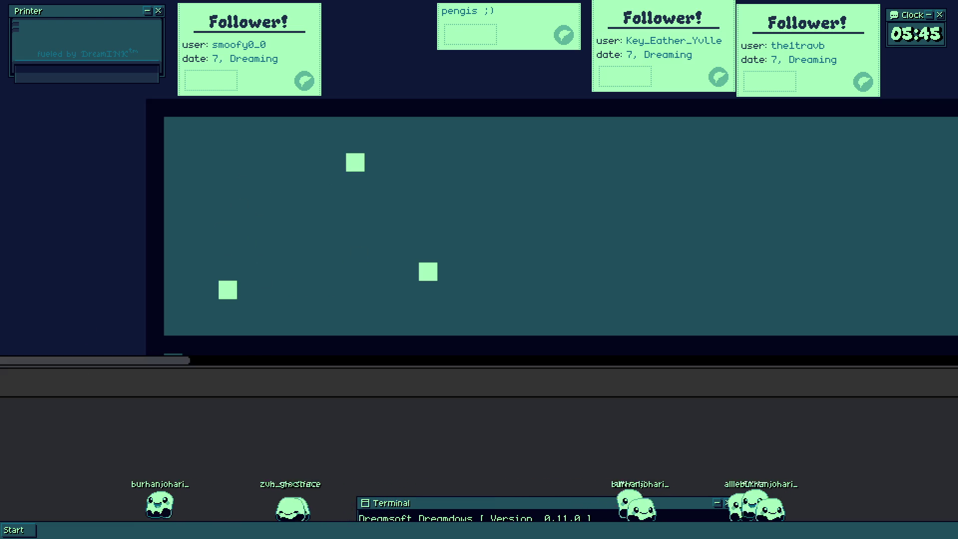
drag(231, 288, 354, 166)
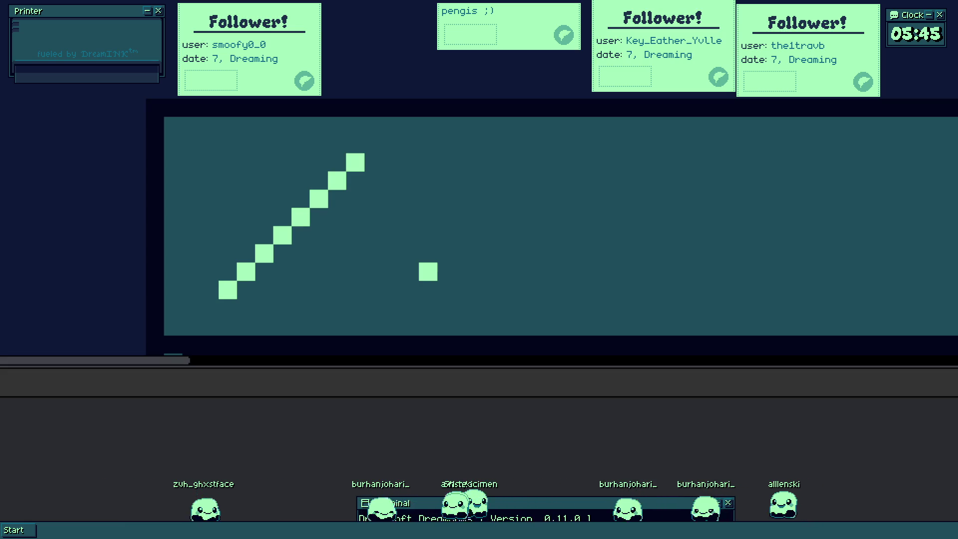
scroll(442, 258, down, 3)
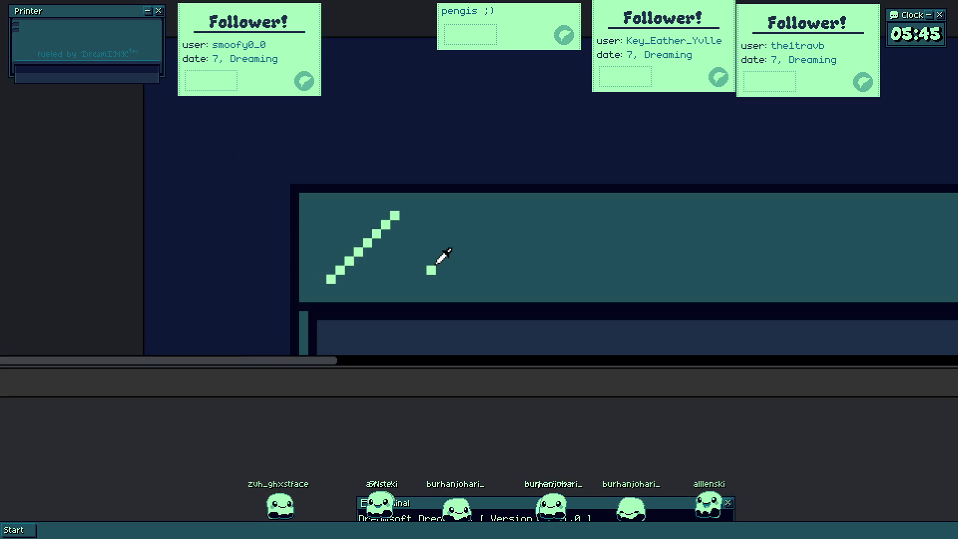
- Place the word 'Schedule' in light-green pixel letters after the slash, undoing and redoing it once
mouse_move(354, 171)
mouse_down()
mouse_move(614, 301)
mouse_move(715, 300)
mouse_up()
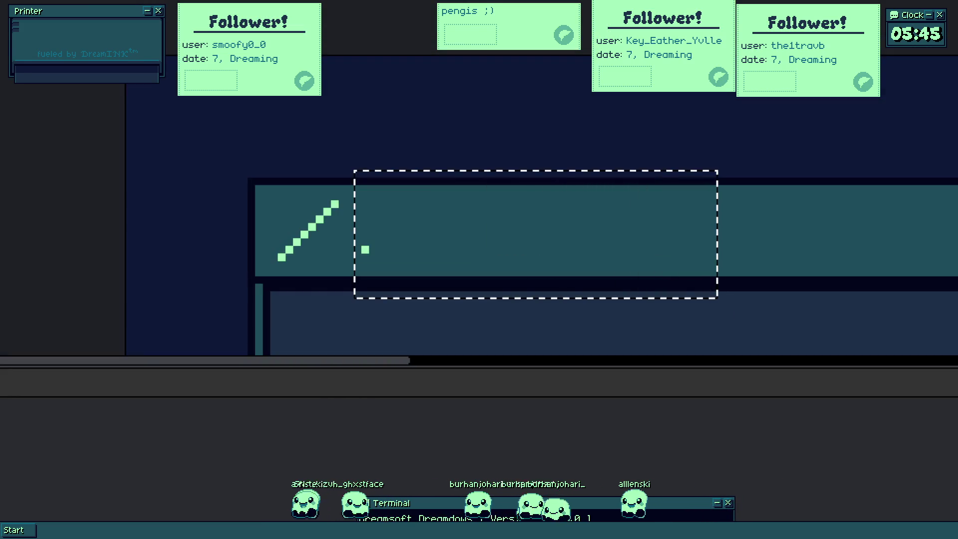
scroll(144, 142, right, 2)
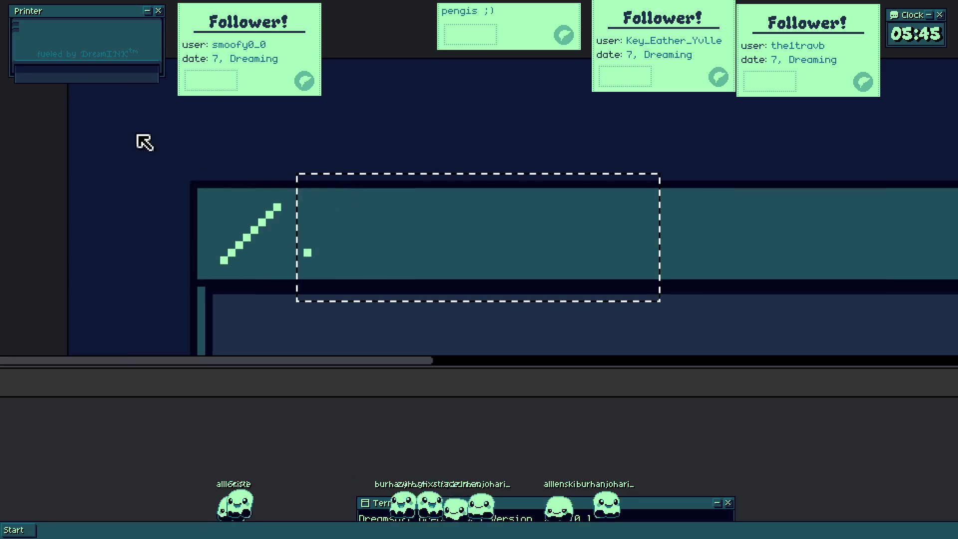
text(Schedule)
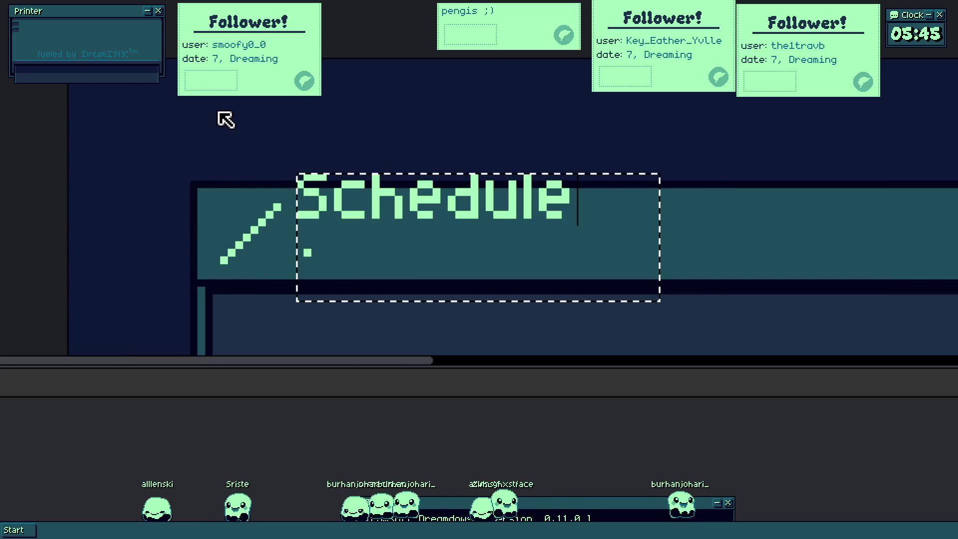
click(217, 111)
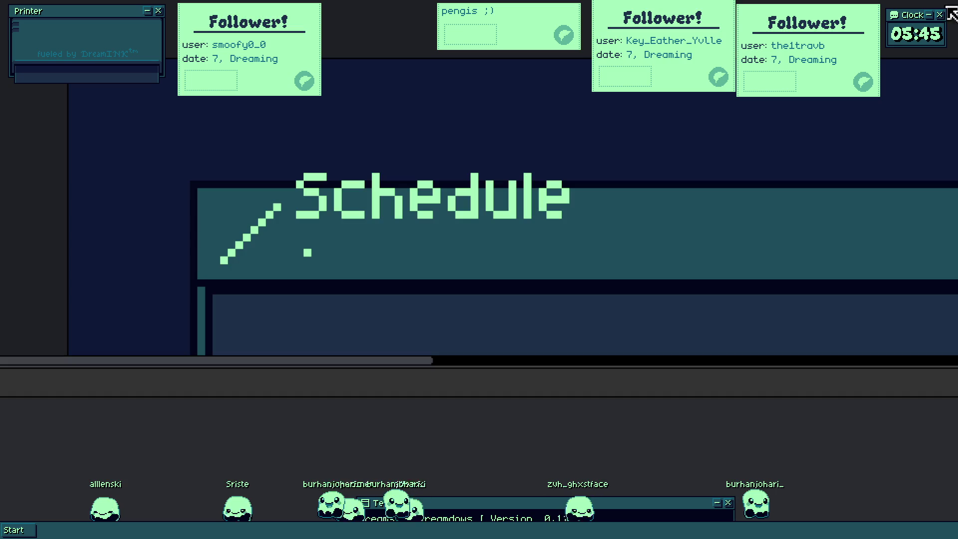
key(ctrl+z)
drag(291, 197, 563, 294)
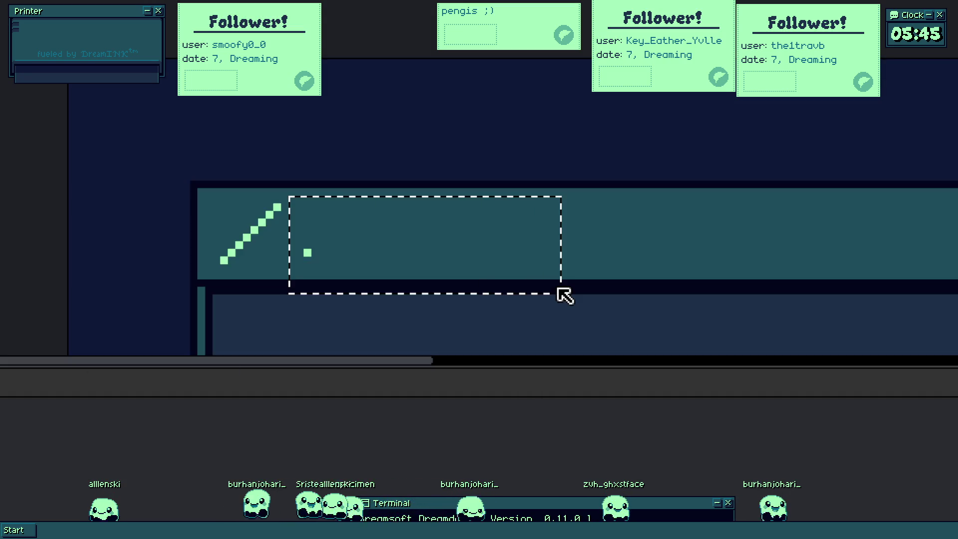
text(Schedule)
key(Return)
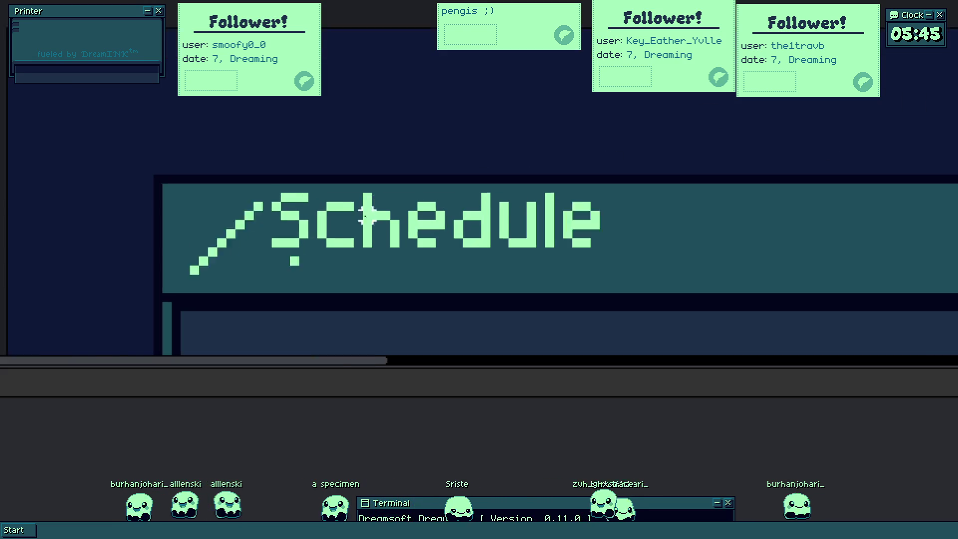
click(456, 210)
- Nudge the Schedule text right and down, then start painting onto the slash and undo the blob
drag(456, 210, 490, 227)
click(150, 309)
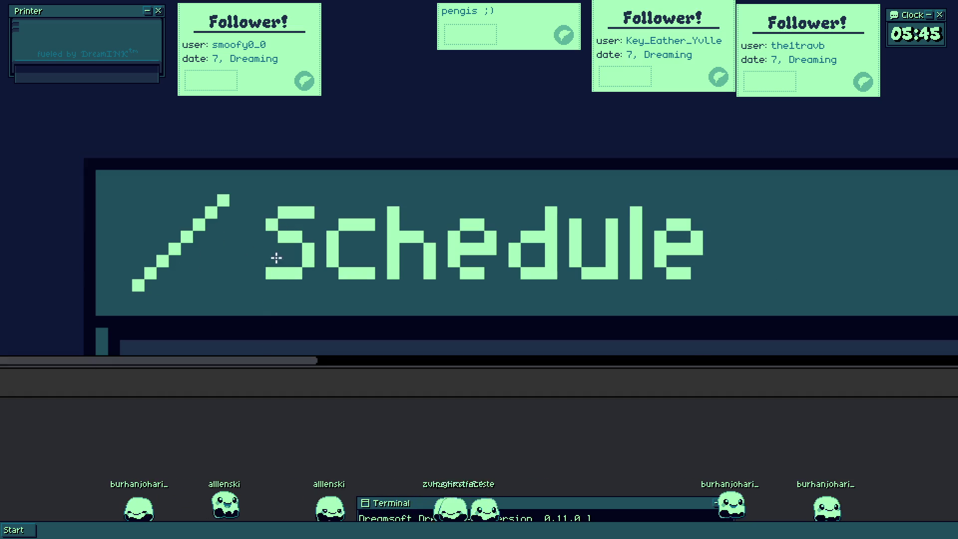
click(163, 278)
drag(150, 267, 149, 253)
key(ctrl+z)
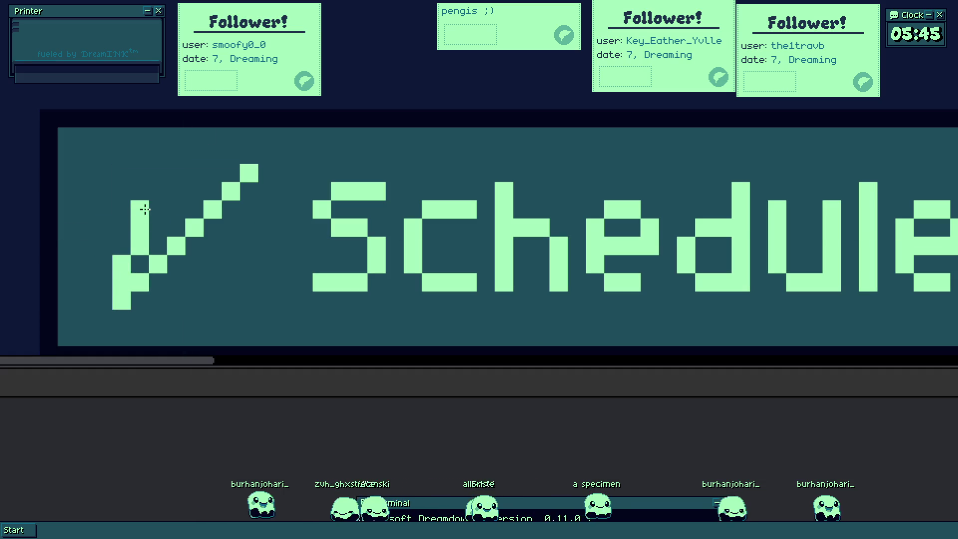
- Fill the icon's top row, right column and remaining dark gaps light green, erasing one stray pixel
click(177, 186)
drag(203, 202, 242, 192)
click(240, 210)
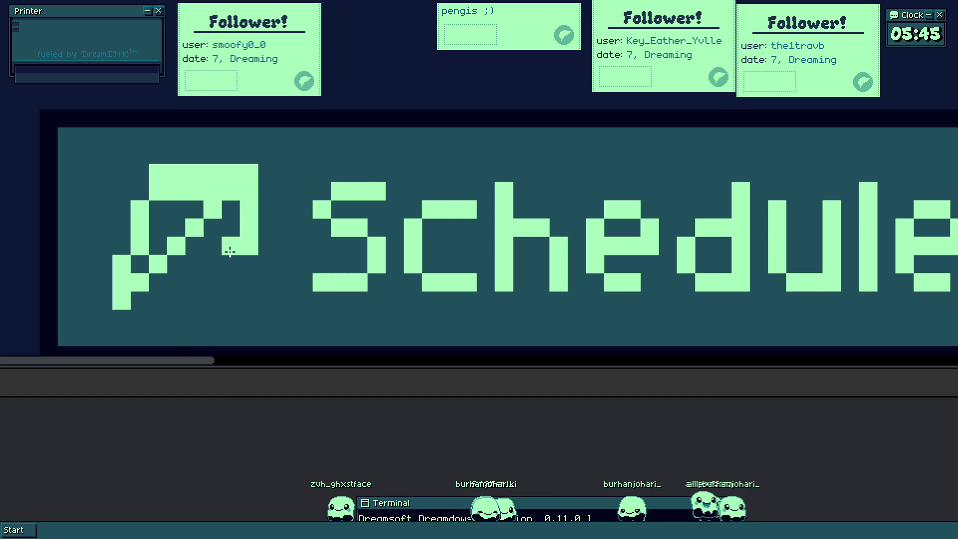
drag(231, 209, 228, 248)
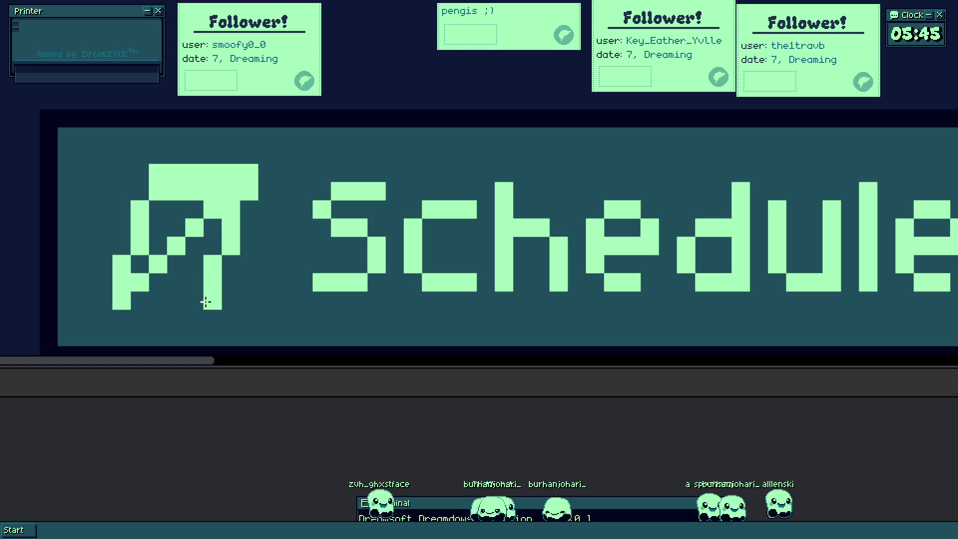
right_click(213, 301)
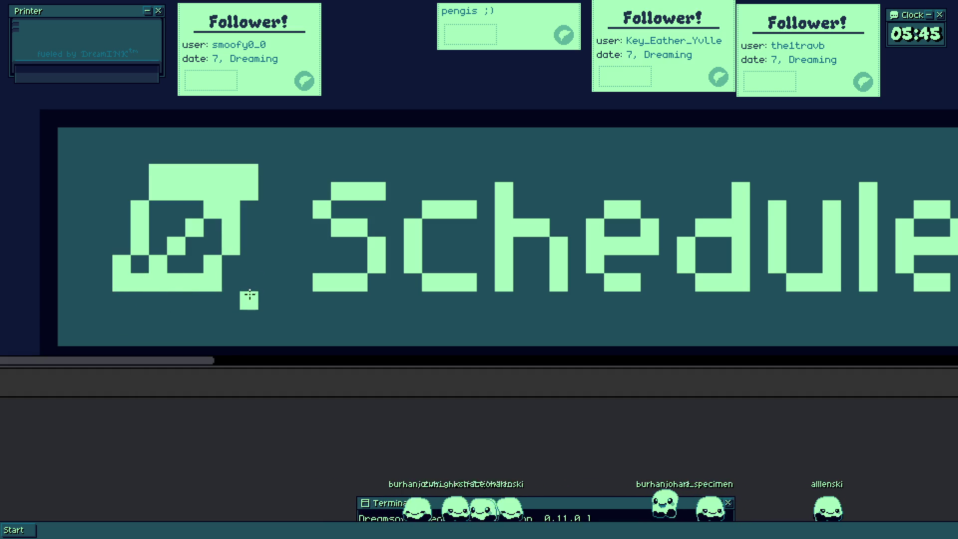
mouse_move(169, 273)
mouse_down()
mouse_move(175, 210)
mouse_move(158, 208)
mouse_up()
scroll(202, 234, down, 2)
scroll(204, 246, up, 2)
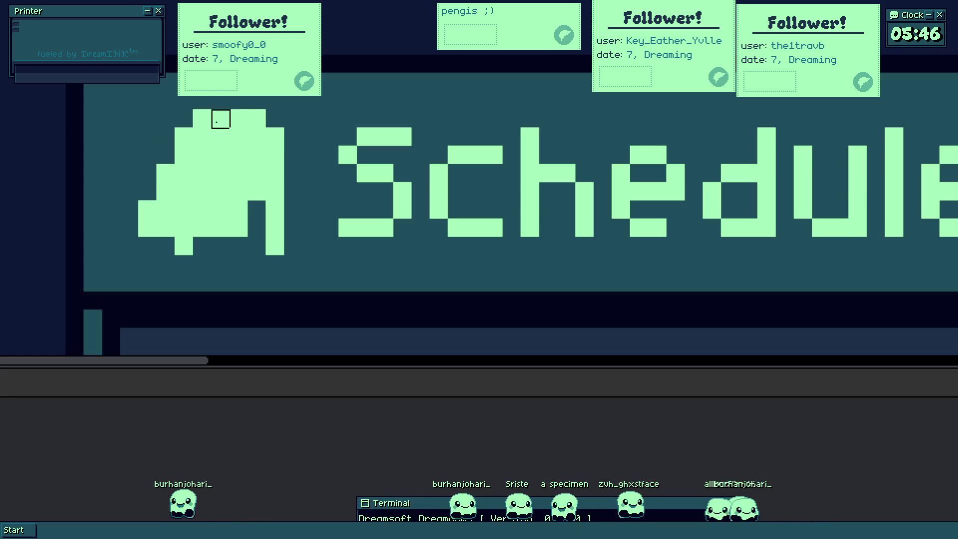
scroll(239, 119, down, 2)
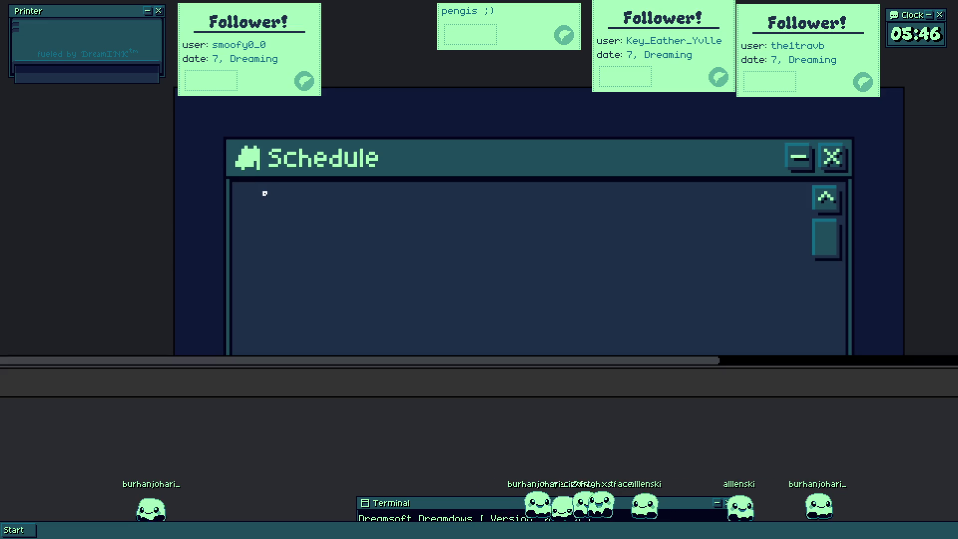
scroll(265, 193, up, 2)
scroll(225, 241, up, 2)
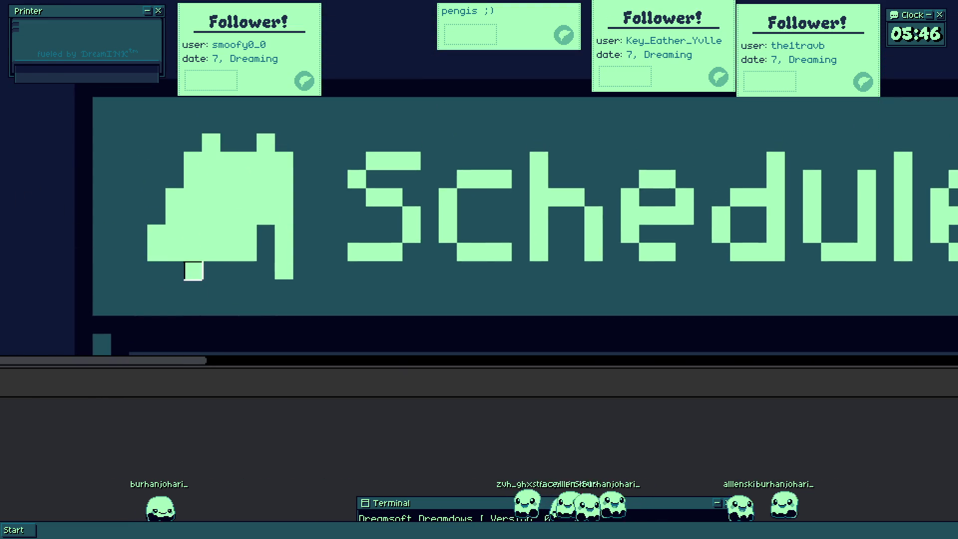
click(193, 270)
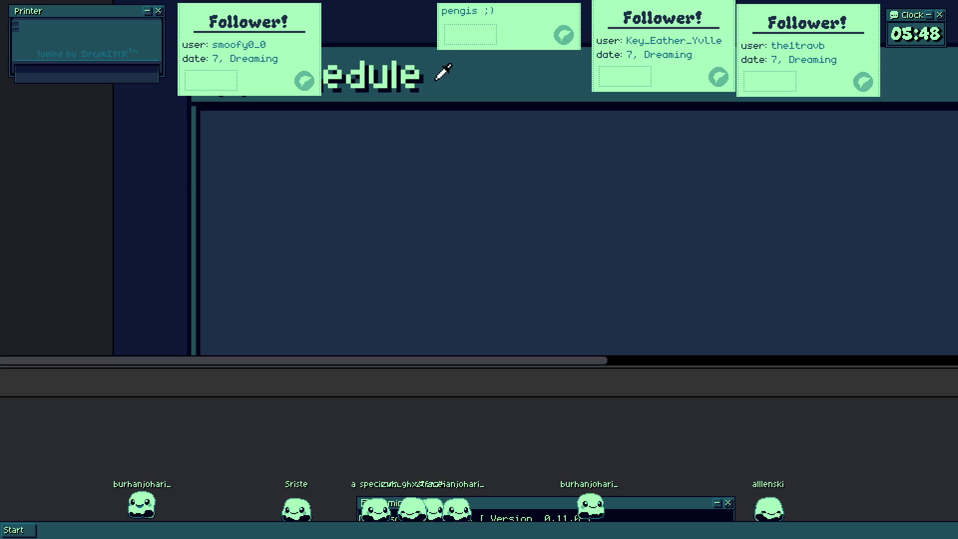
- Paint a teal rounded shape across the top of the Schedule window body with a large round brush
mouse_move(248, 171)
mouse_down()
mouse_move(354, 158)
mouse_move(734, 204)
mouse_up()
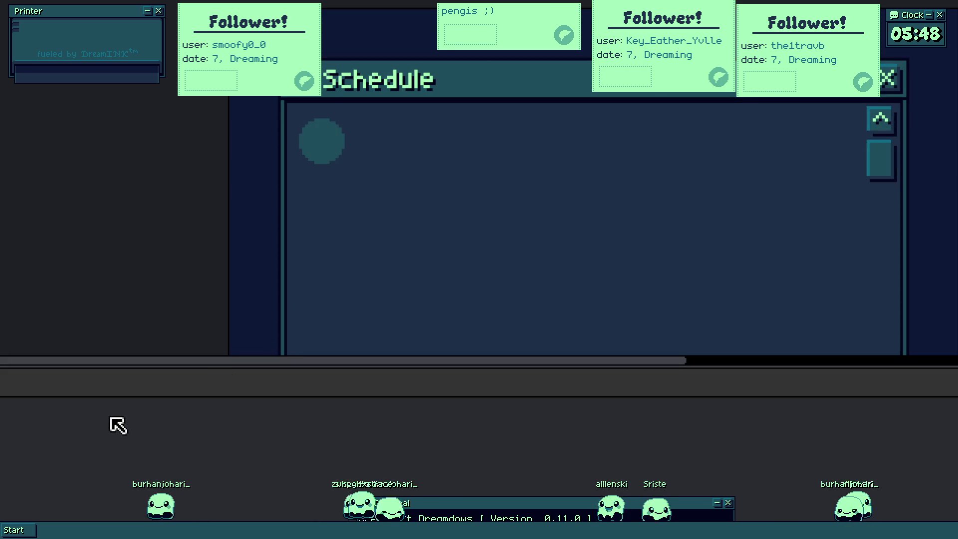
- Copy the teal bar below itself, then select the bars and move them up
click(395, 178)
mouse_move(412, 149)
mouse_down()
mouse_move(412, 214)
mouse_move(388, 87)
mouse_move(391, 137)
mouse_up()
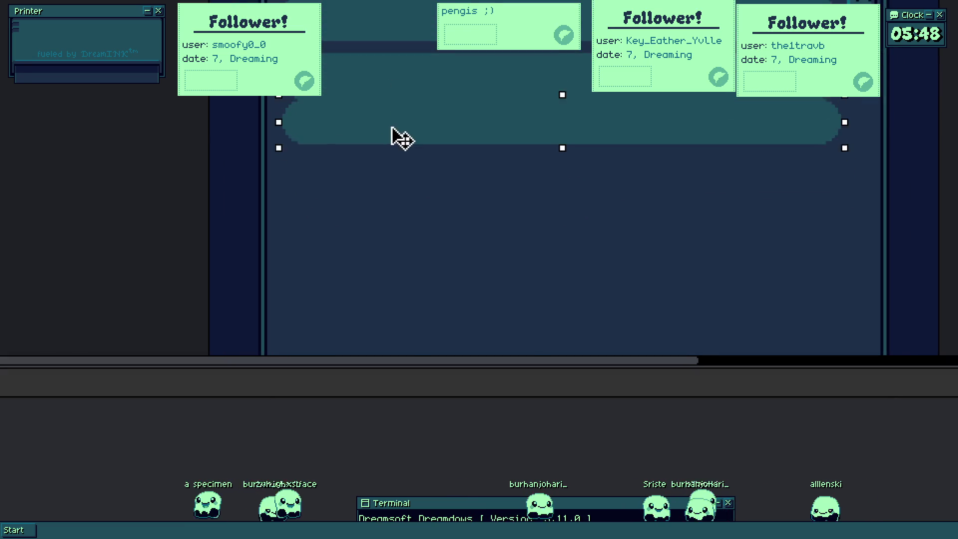
scroll(391, 151, up, 3)
scroll(360, 204, up, 2)
scroll(250, 102, down, 2)
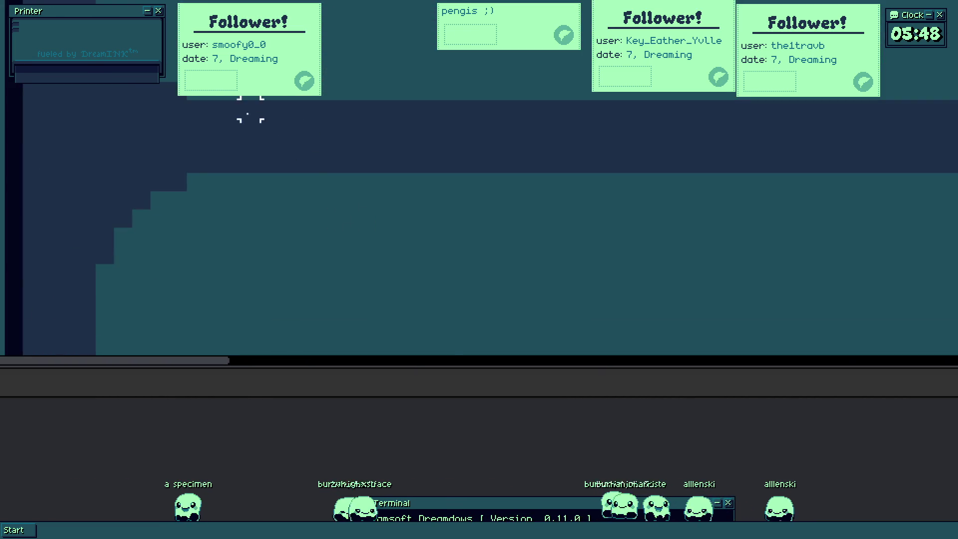
scroll(272, 156, down, 2)
scroll(334, 90, down, 3)
click(334, 66)
shift+click(338, 122)
scroll(349, 98, up, 2)
scroll(341, 332, up, 1)
drag(334, 332, 349, 271)
scroll(349, 270, down, 3)
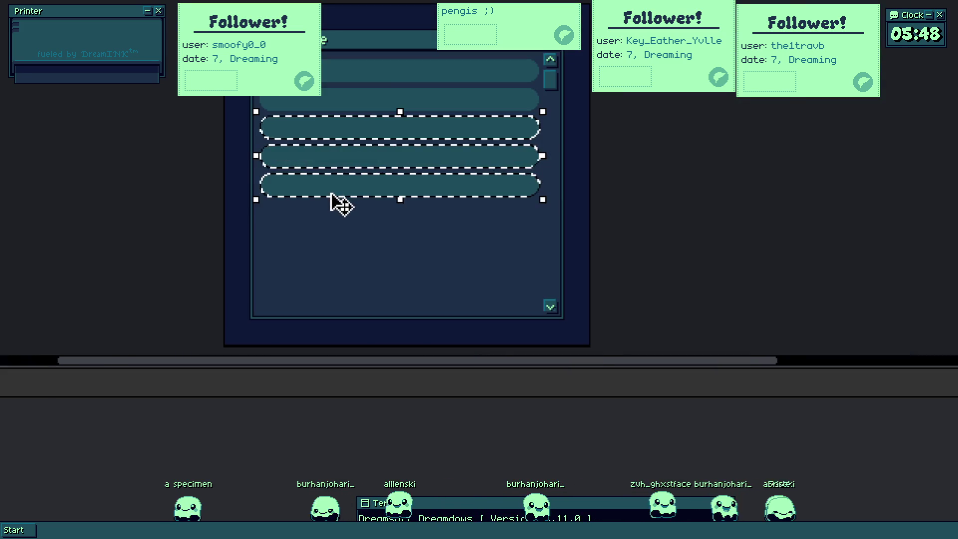
scroll(335, 201, up, 3)
click(322, 283)
scroll(307, 267, down, 3)
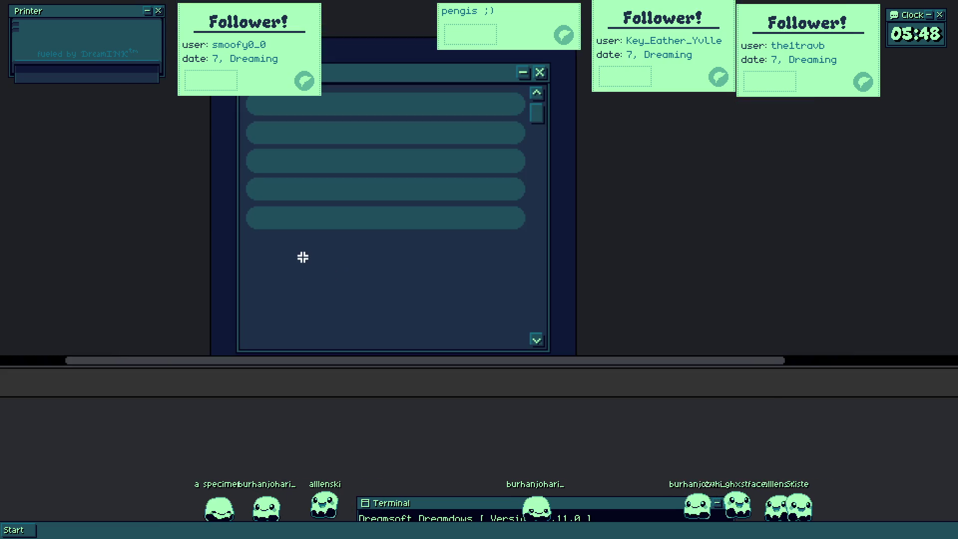
scroll(303, 257, down, 3)
scroll(303, 255, up, 3)
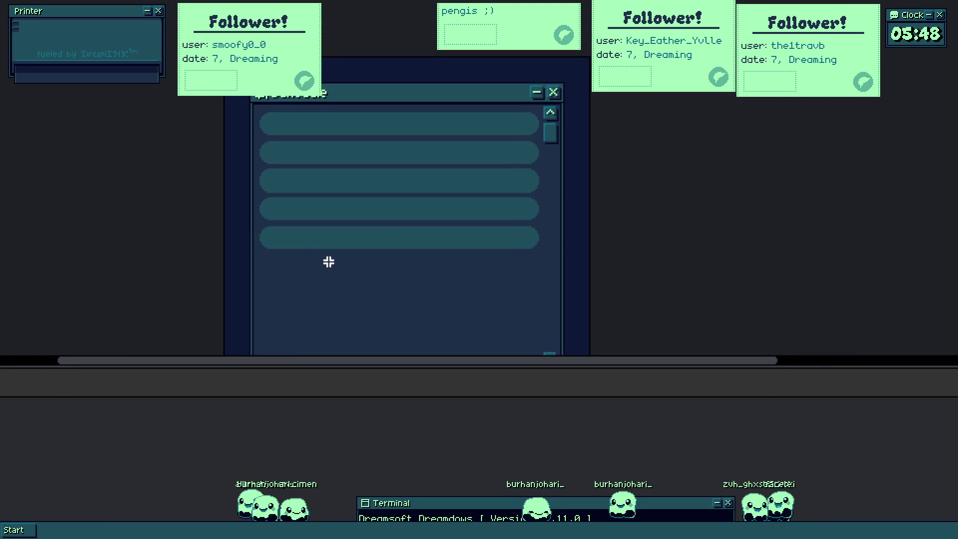
- Keep only the top bar selected and repaint it as a thick full-width teal band
drag(303, 243, 338, 197)
click(349, 188)
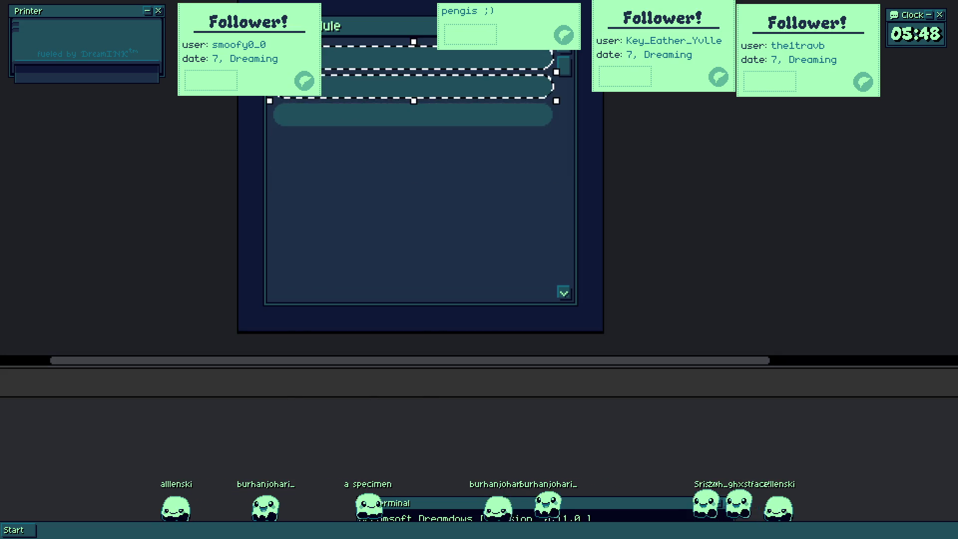
drag(312, 92, 338, 234)
scroll(338, 234, up, 3)
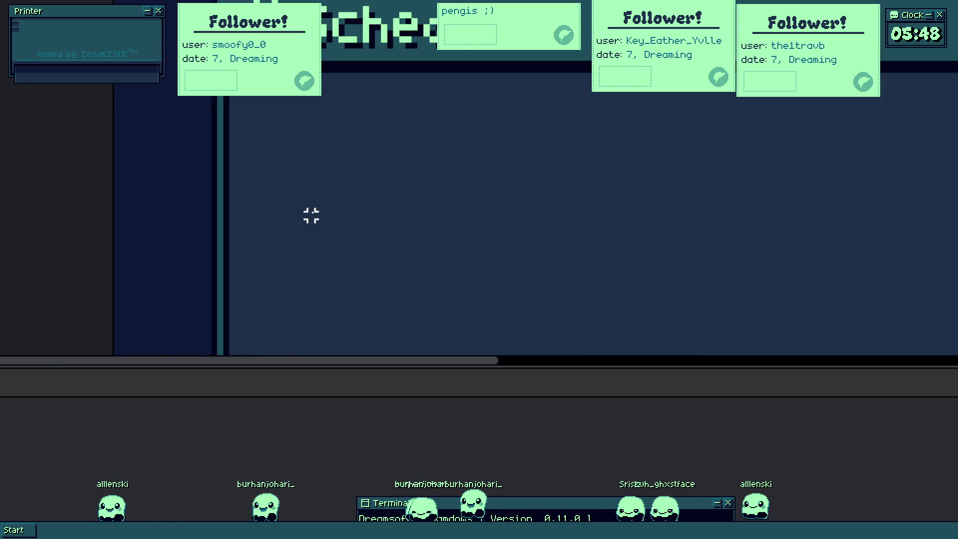
scroll(293, 140, up, 1)
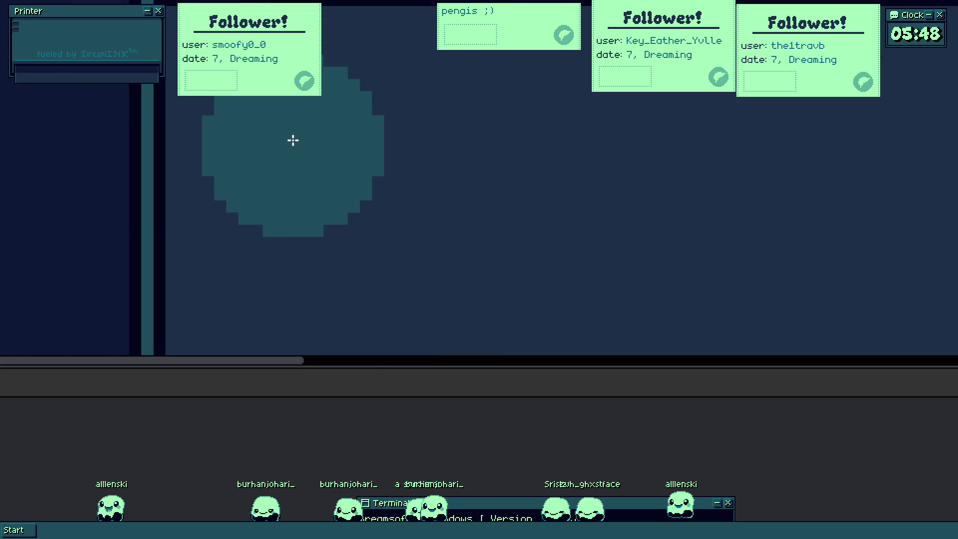
scroll(320, 165, up, 3)
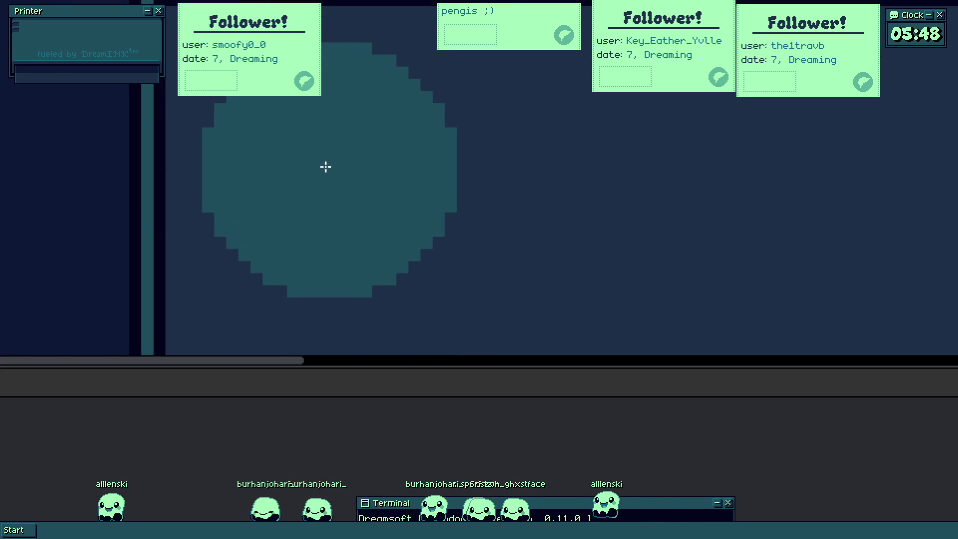
scroll(325, 166, down, 2)
mouse_move(325, 165)
mouse_down()
mouse_move(735, 212)
mouse_move(689, 265)
mouse_move(900, 288)
mouse_up()
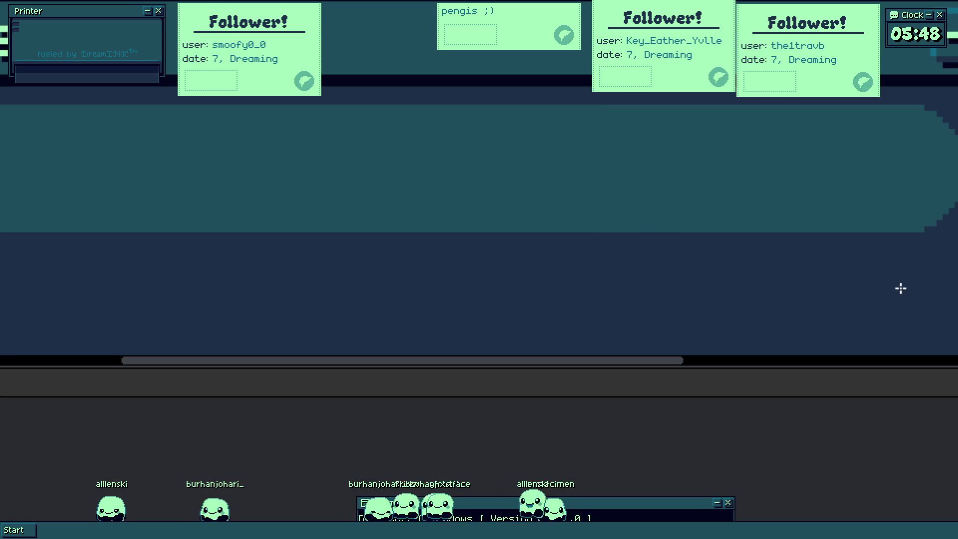
scroll(458, 130, down, 1)
scroll(455, 138, down, 2)
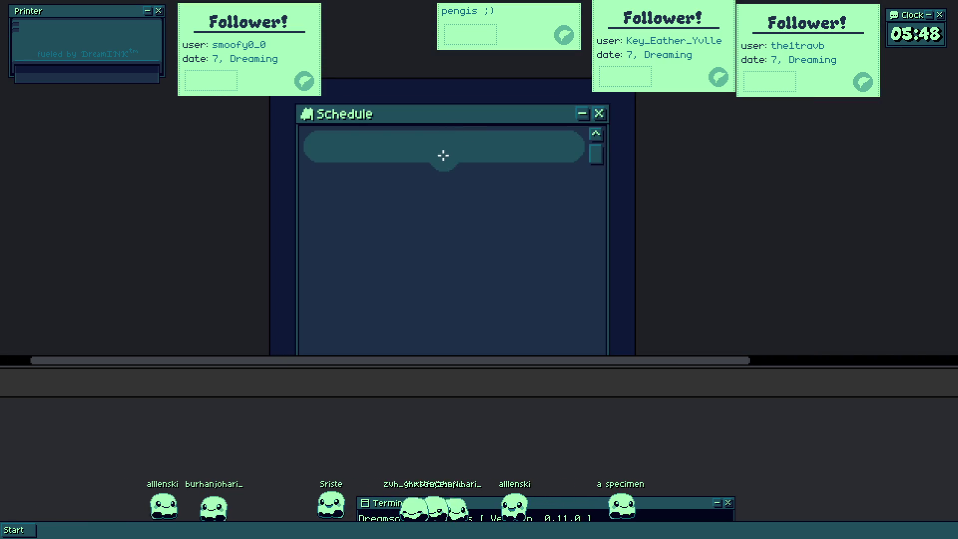
scroll(443, 155, up, 1)
scroll(626, 92, down, 1)
- Duplicate the rounded bar below itself and select both bars, undoing accidental white fills
click(599, 114)
drag(457, 127, 435, 175)
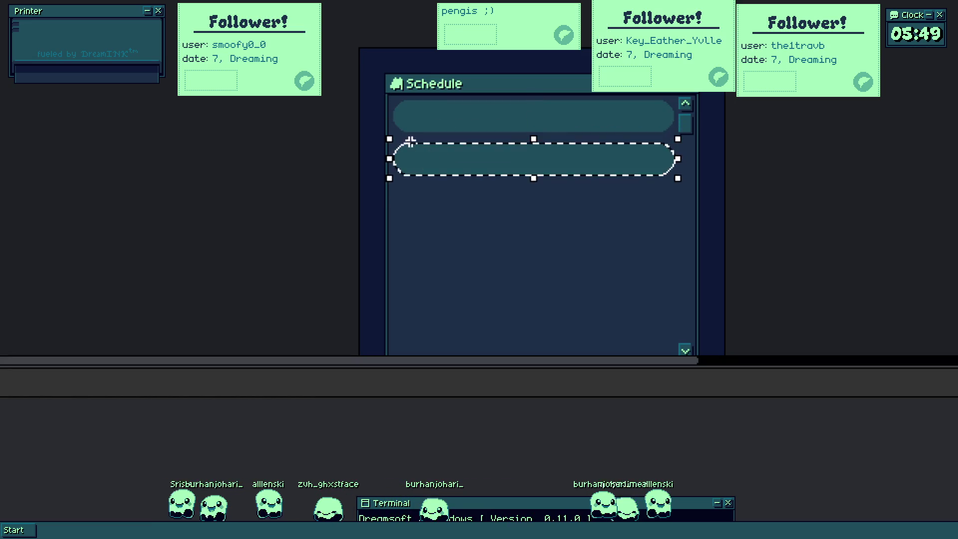
scroll(445, 147, up, 3)
click(445, 257)
key(ctrl+z)
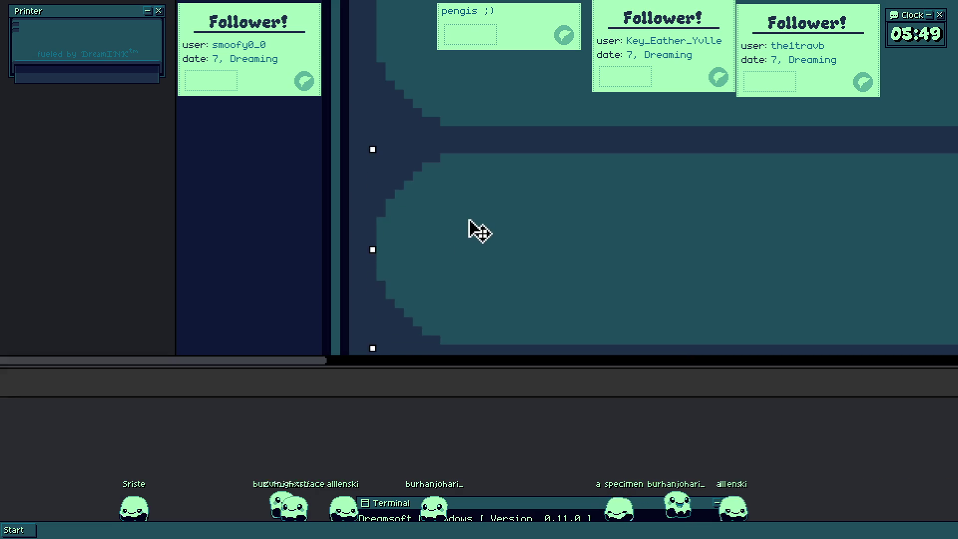
scroll(395, 160, up, 2)
click(529, 81)
click(525, 240)
key(ctrl+z)
scroll(520, 150, down, 2)
scroll(524, 232, up, 1)
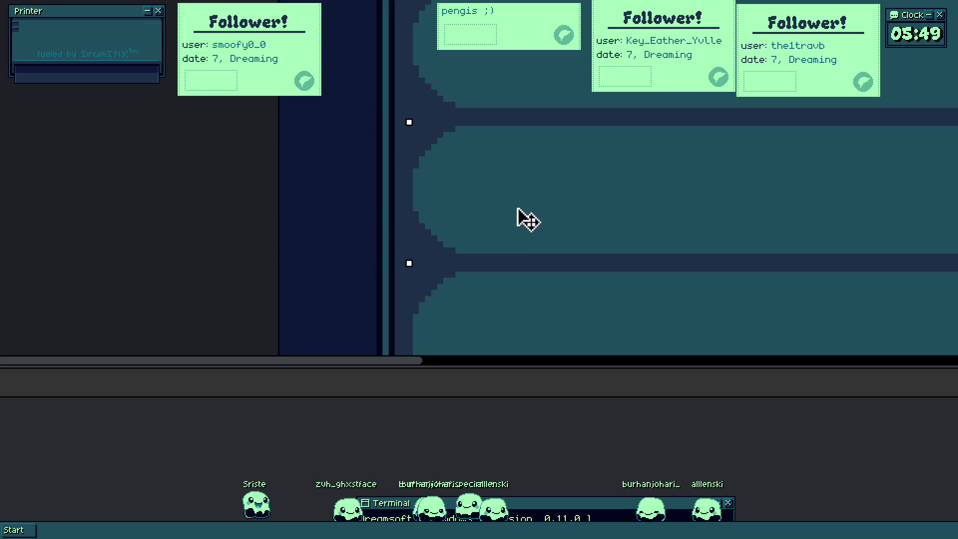
scroll(517, 168, down, 3)
scroll(523, 169, up, 2)
- Copy the bar pair further down and move the copies into evenly spaced line
mouse_move(525, 171)
mouse_down()
mouse_move(522, 222)
mouse_move(515, 238)
mouse_move(502, 240)
mouse_up()
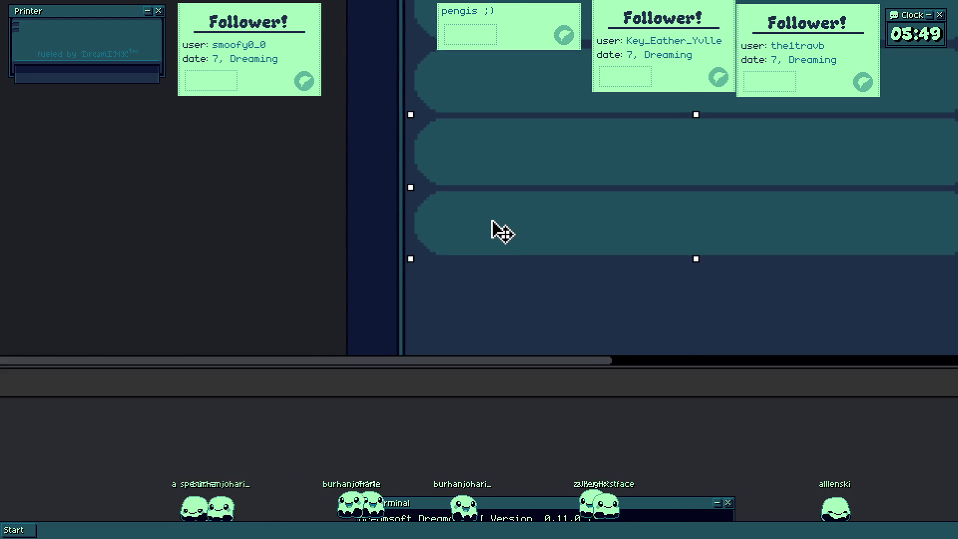
scroll(494, 231, down, 3)
scroll(497, 225, up, 4)
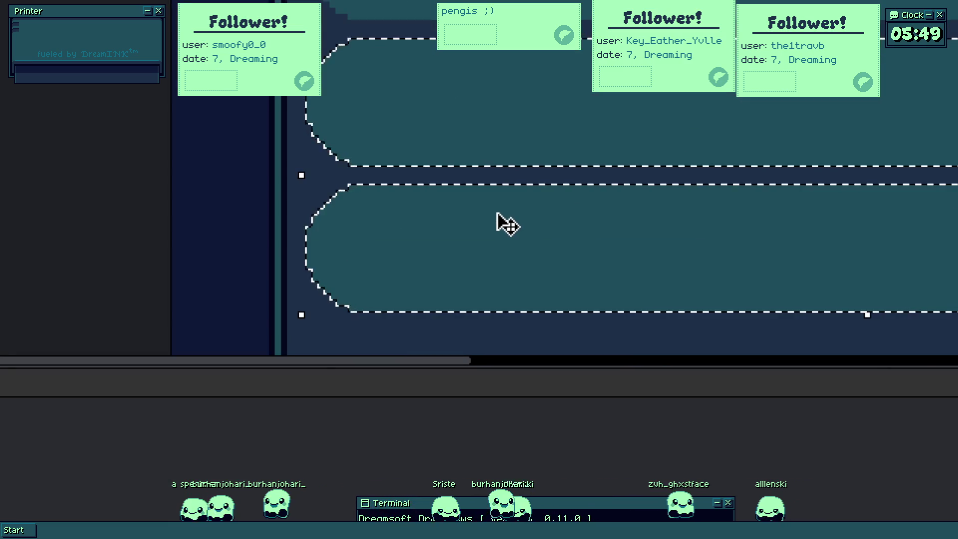
scroll(505, 223, down, 3)
mouse_move(511, 197)
mouse_down()
mouse_move(507, 238)
mouse_move(459, 229)
mouse_up()
scroll(464, 225, up, 4)
scroll(471, 217, down, 3)
scroll(525, 223, up, 2)
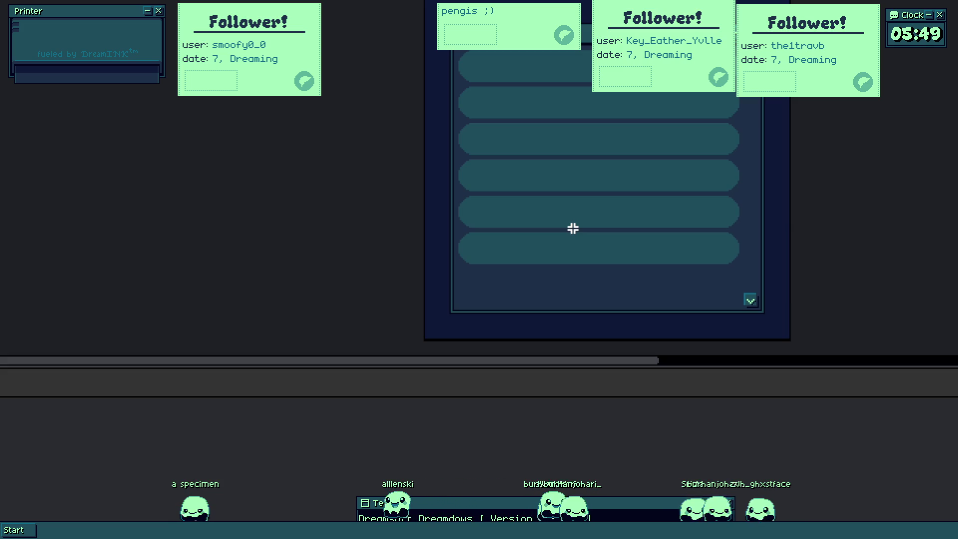
scroll(572, 228, up, 3)
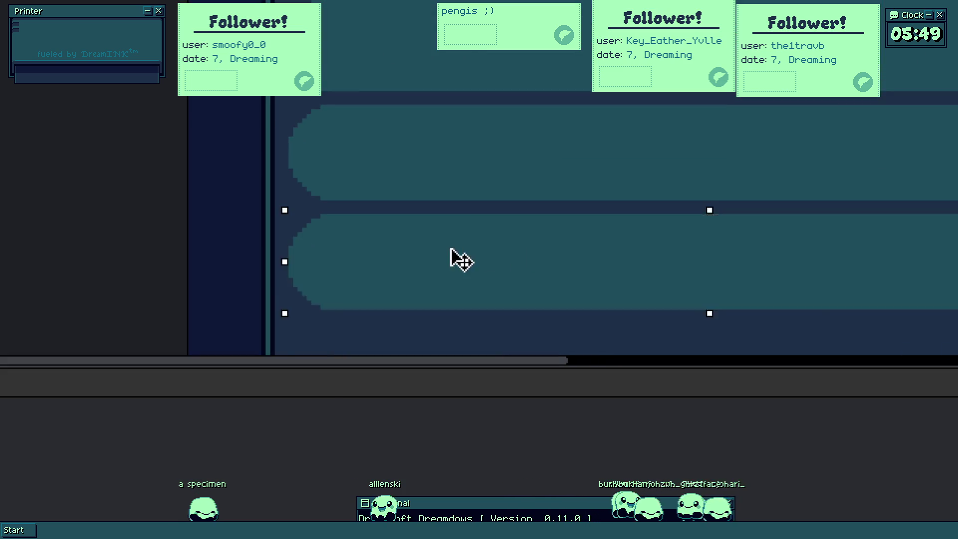
drag(455, 259, 431, 356)
click(407, 247)
scroll(338, 318, up, 2)
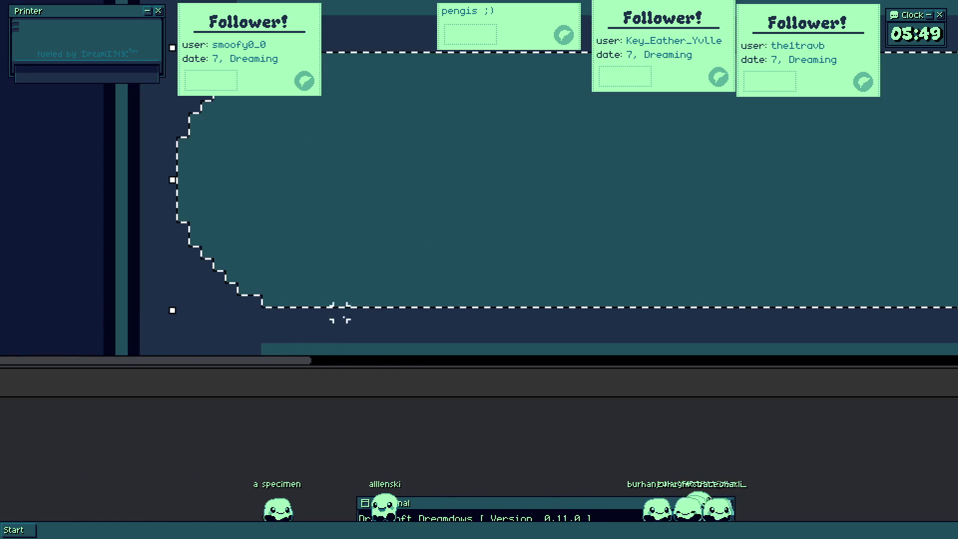
scroll(292, 224, up, 1)
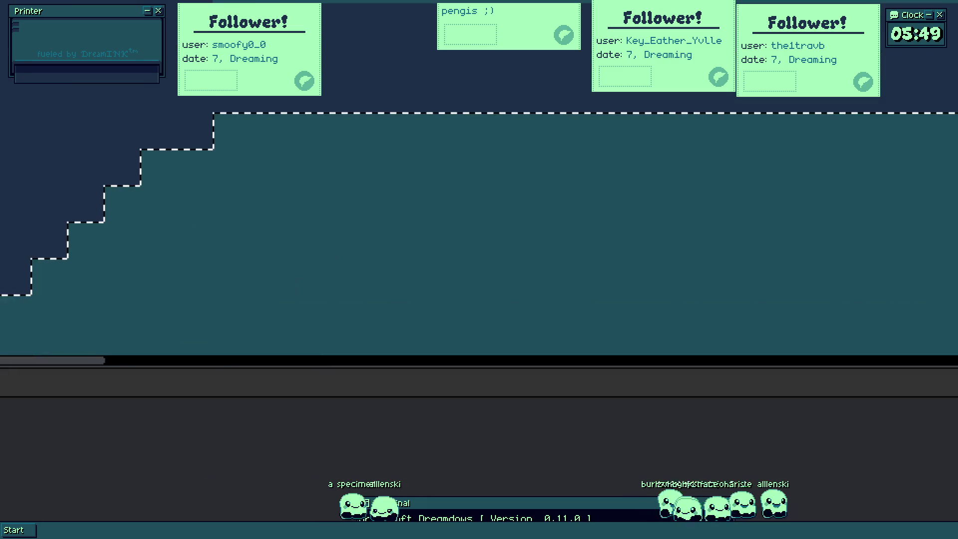
scroll(304, 129, down, 4)
scroll(376, 199, down, 3)
scroll(413, 165, up, 2)
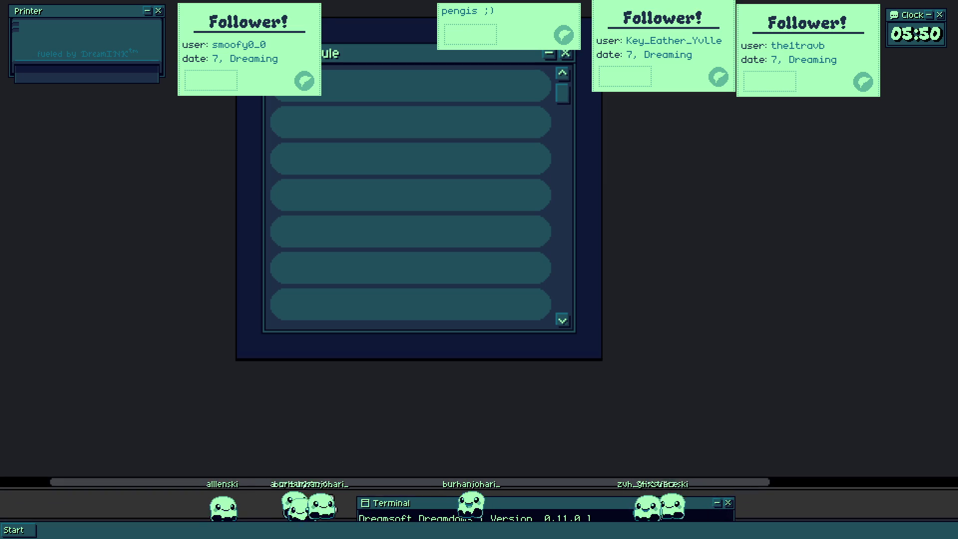
- Duplicate the top row bubble downward, then the pair again, moving copies into a five-row column
drag(437, 261, 475, 292)
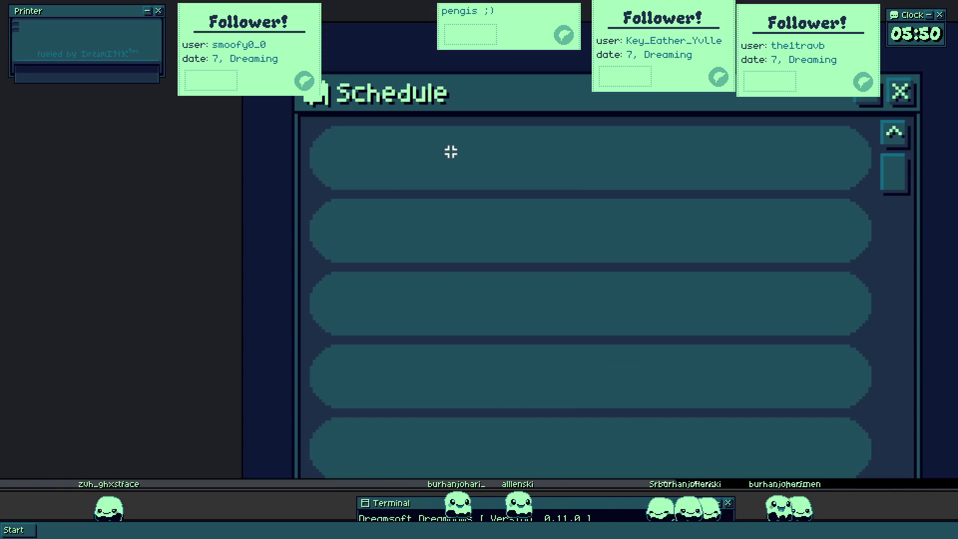
click(462, 159)
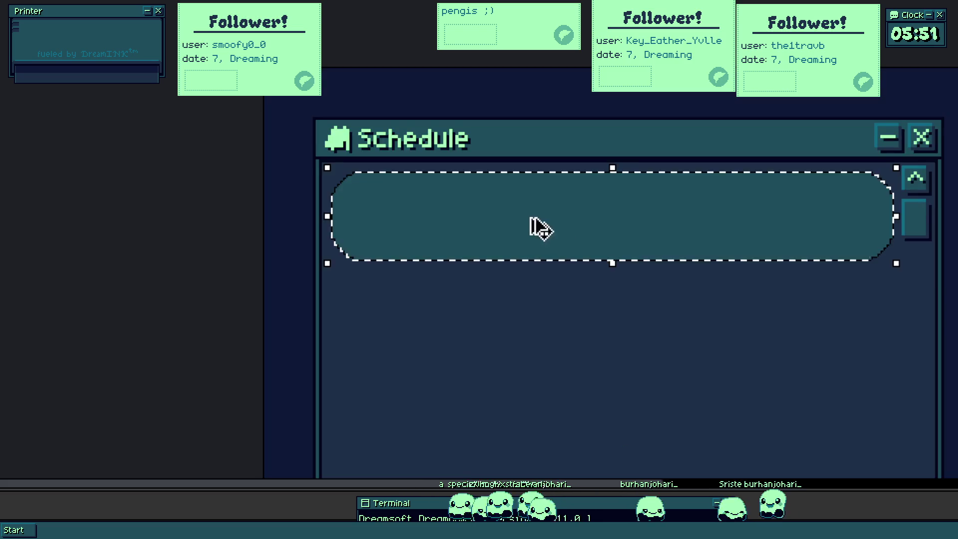
mouse_move(534, 227)
mouse_down()
mouse_move(519, 352)
mouse_move(517, 337)
mouse_up()
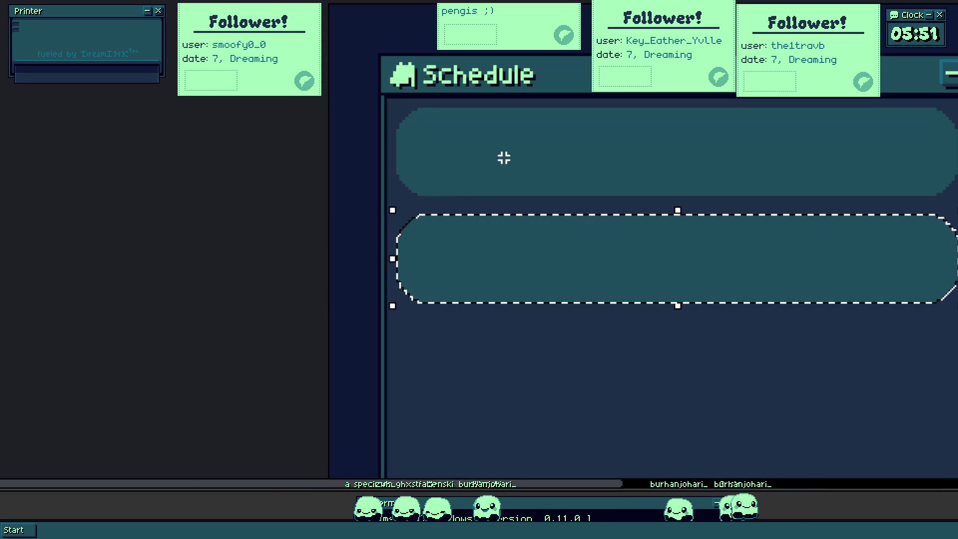
click(516, 174)
shift+click(466, 251)
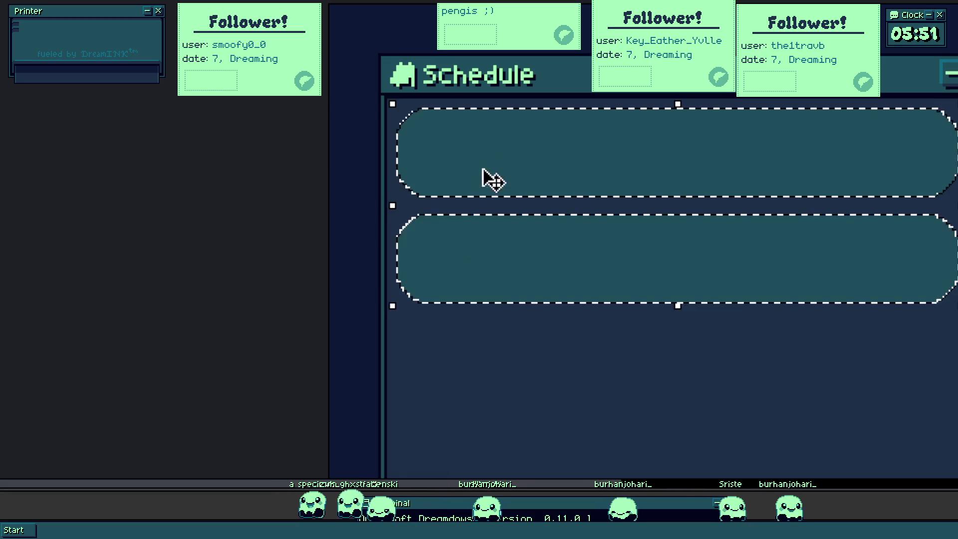
drag(490, 179, 489, 271)
click(490, 238)
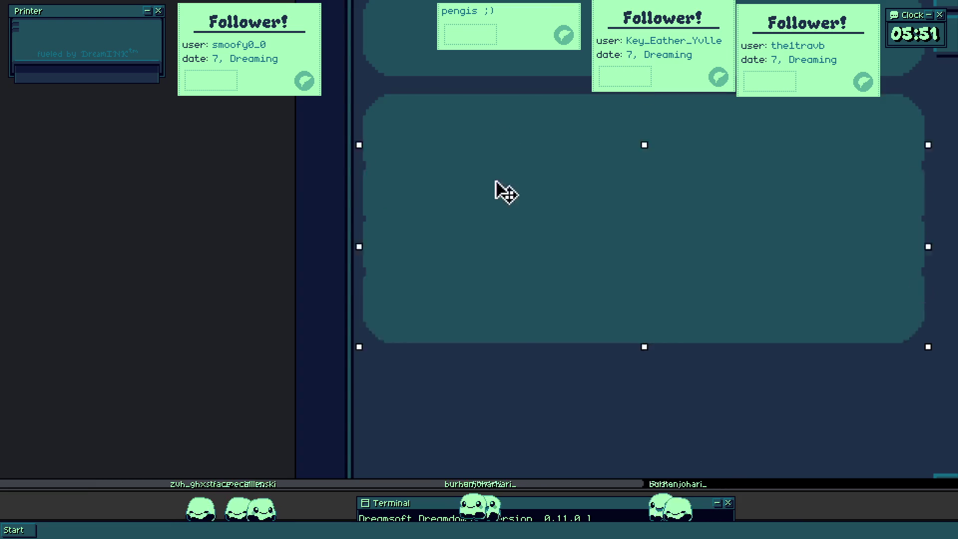
mouse_move(507, 160)
mouse_down()
mouse_move(492, 385)
mouse_move(517, 248)
mouse_up()
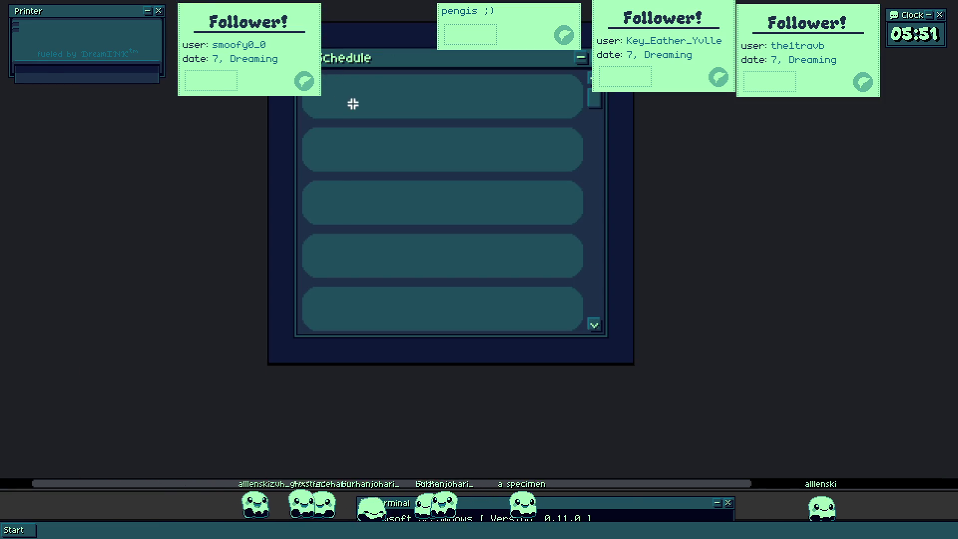
- Select all five Schedule rows, deselect them and shift the view over the window
drag(352, 103, 373, 297)
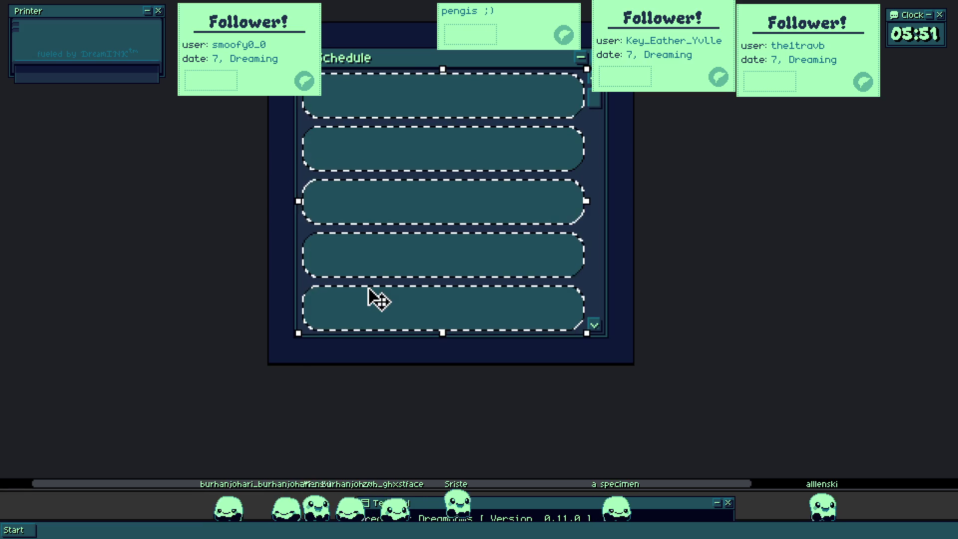
click(341, 330)
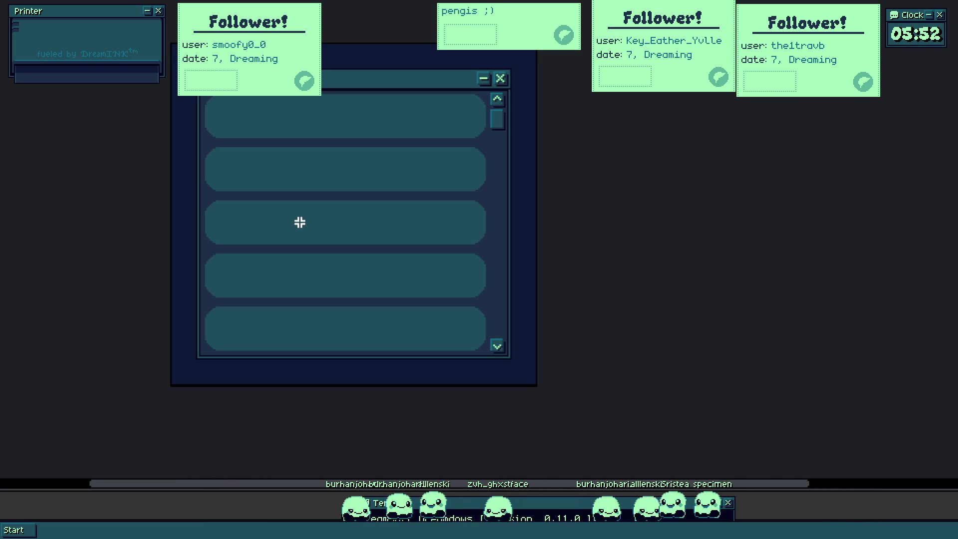
drag(274, 124, 393, 207)
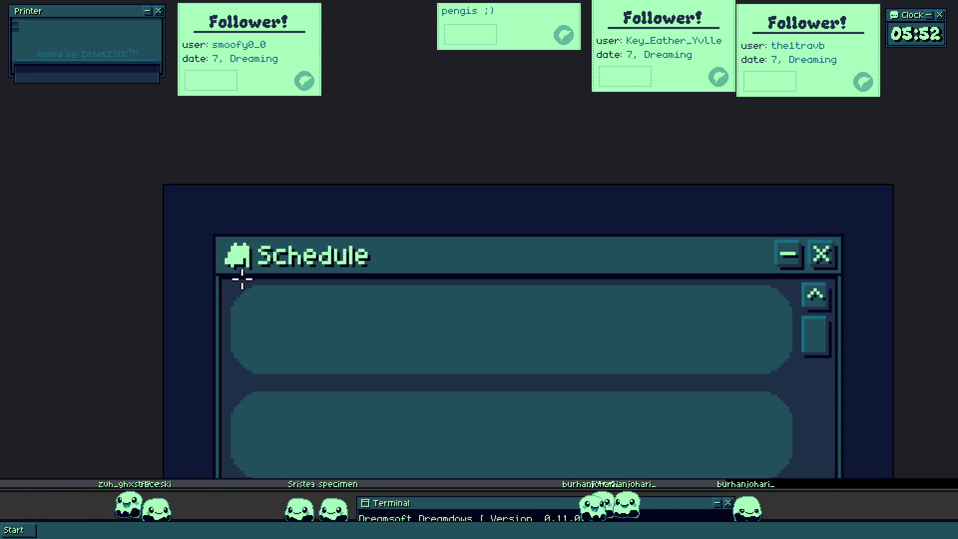
drag(187, 172, 367, 243)
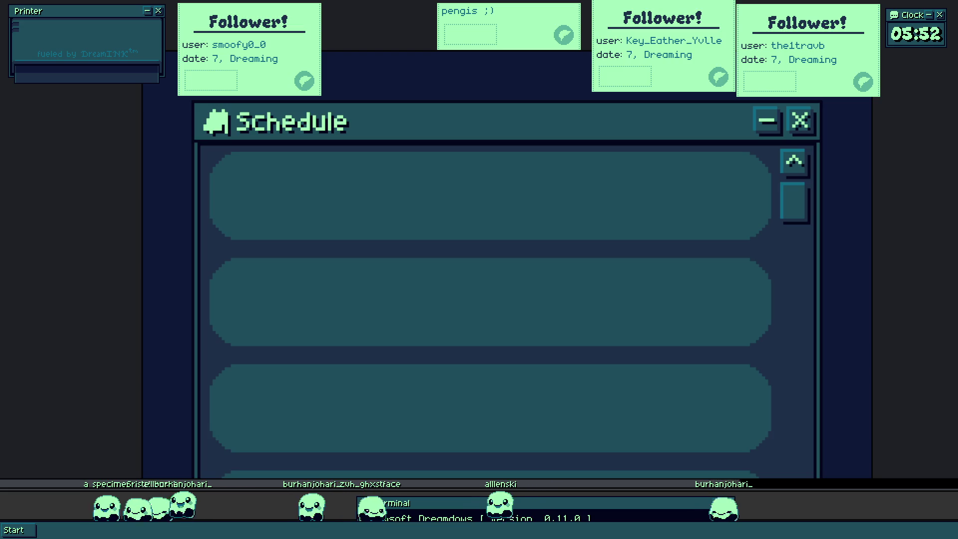
drag(229, 166, 359, 225)
text(m )
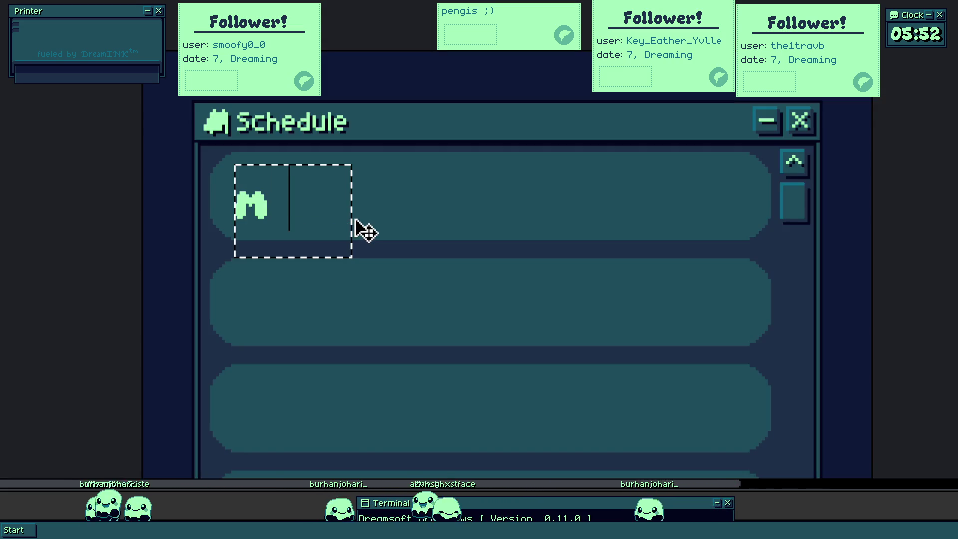
text(onda)
key(BackSpace)
key(BackSpace)
key(BackSpace)
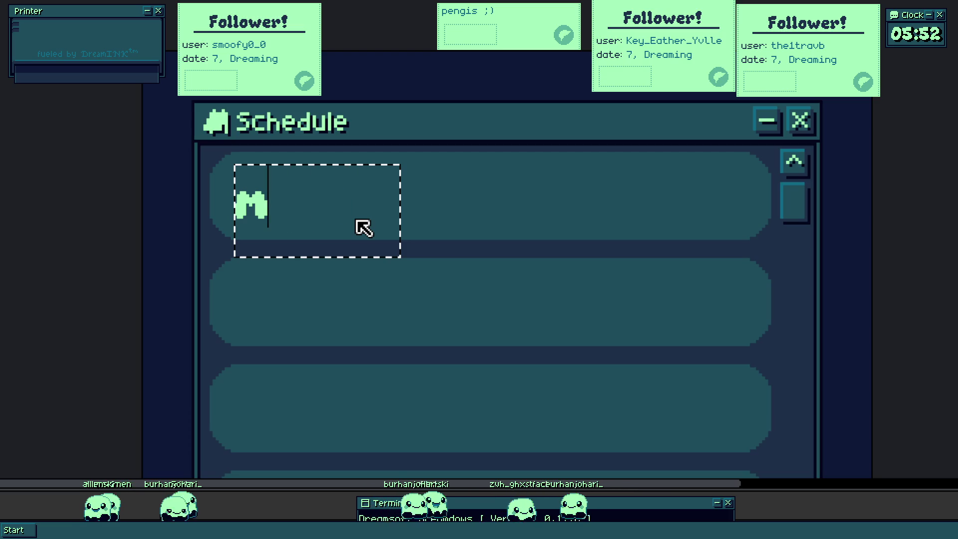
key(BackSpace)
text(Monday)
key(Escape)
click(365, 230)
key(Delete)
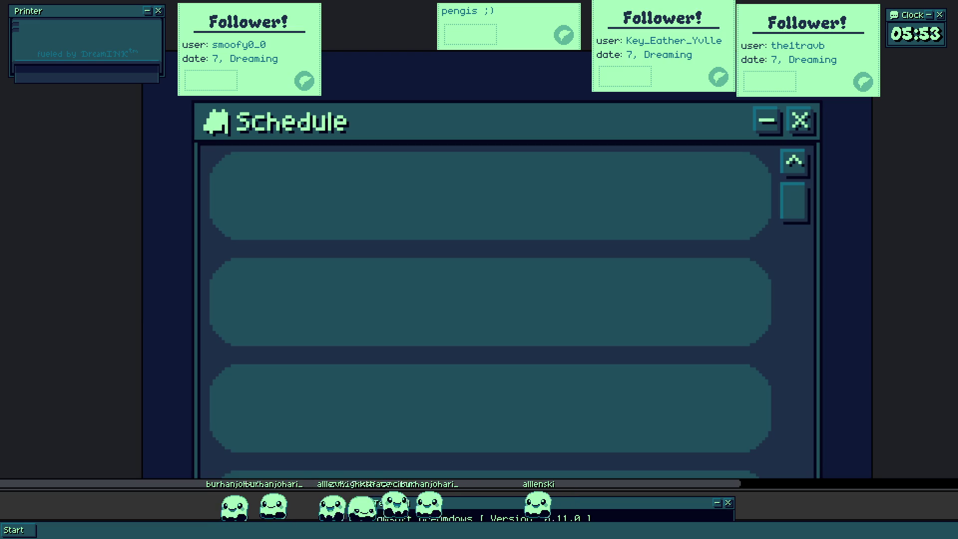
- Marquee the row panels inside the Schedule window and clear them, leaving a plain dark area
drag(588, 222, 576, 223)
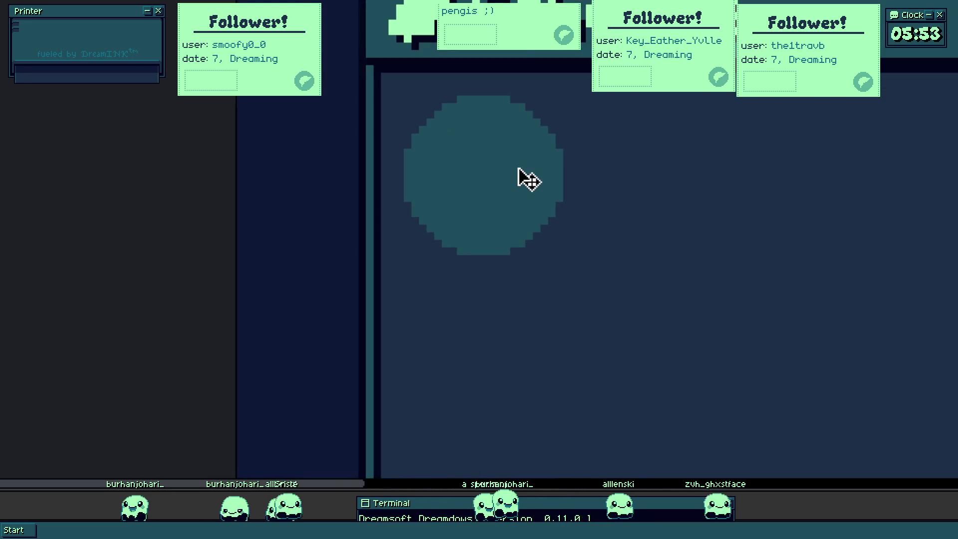
click(523, 178)
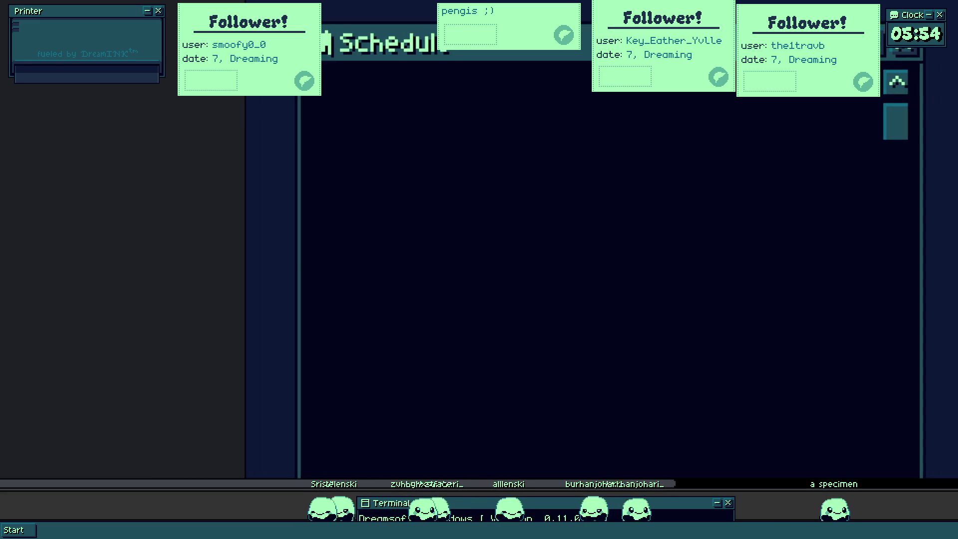
drag(289, 122, 530, 215)
key(Escape)
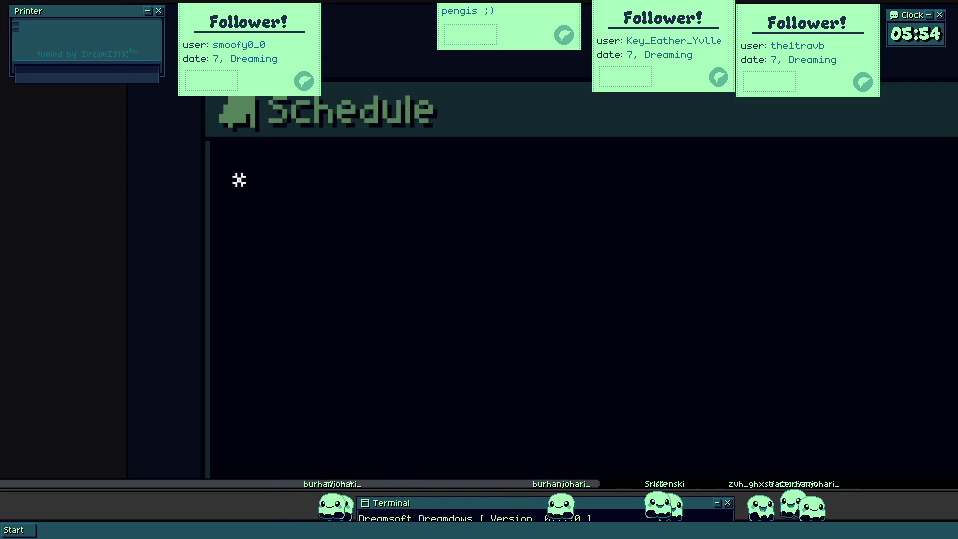
drag(237, 178, 648, 316)
text(a)
key(BackSpace)
text(M)
key(BackSpace)
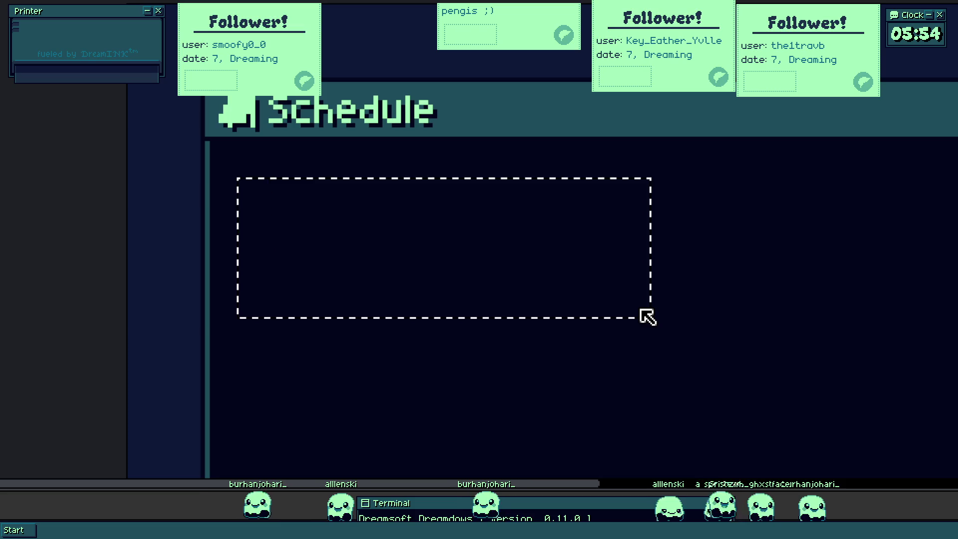
text(Monday ->)
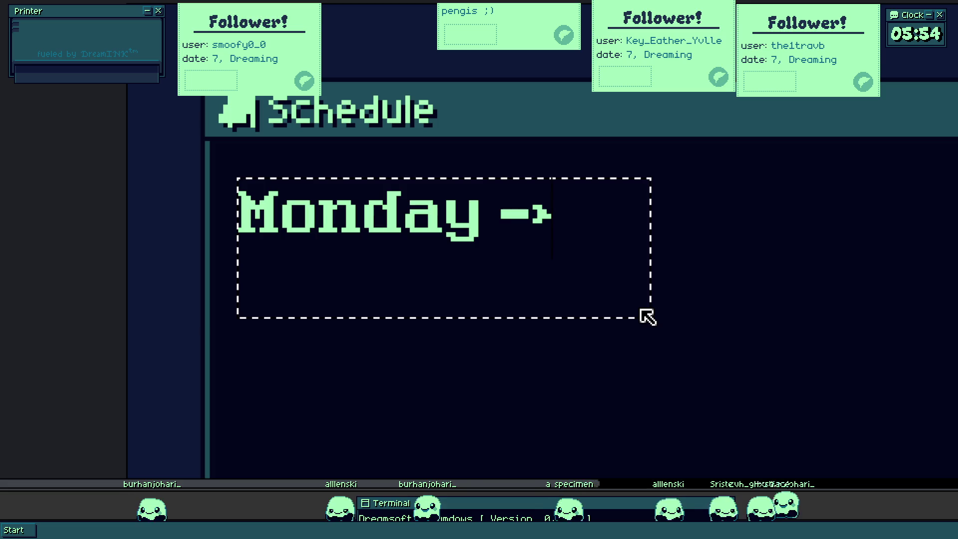
key(BackSpace)
key(BackSpace)
text(.)
key(BackSpace)
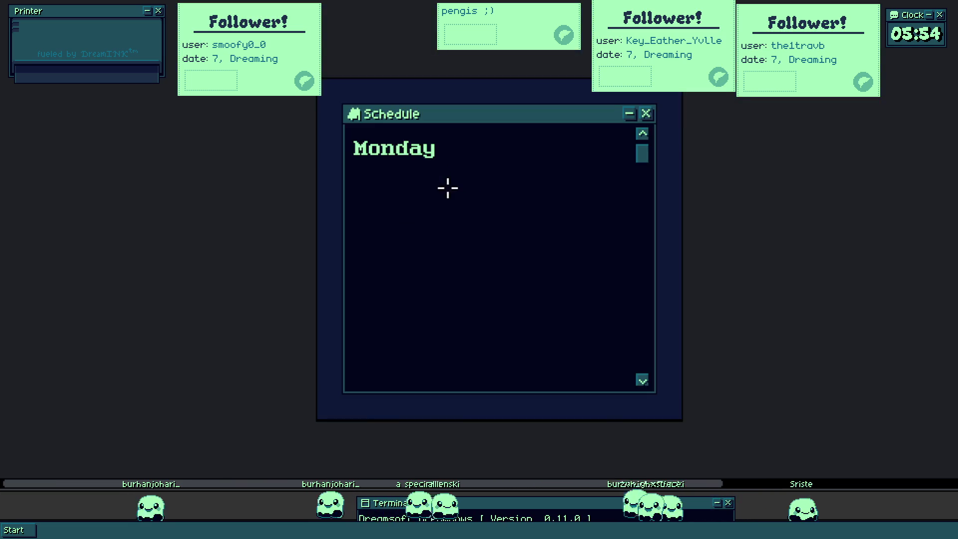
click(453, 194)
key(ctrl+BackSpace)
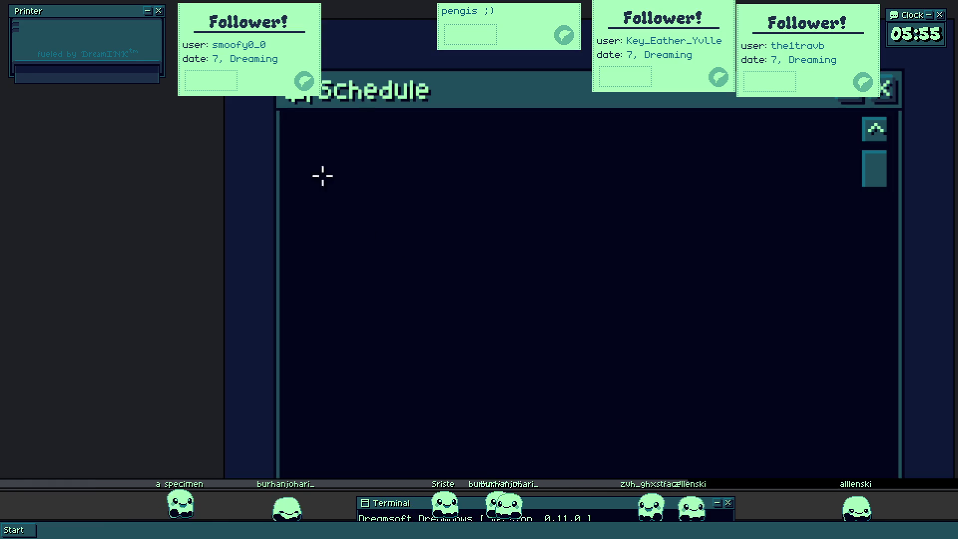
drag(296, 135, 569, 233)
text(Monda)
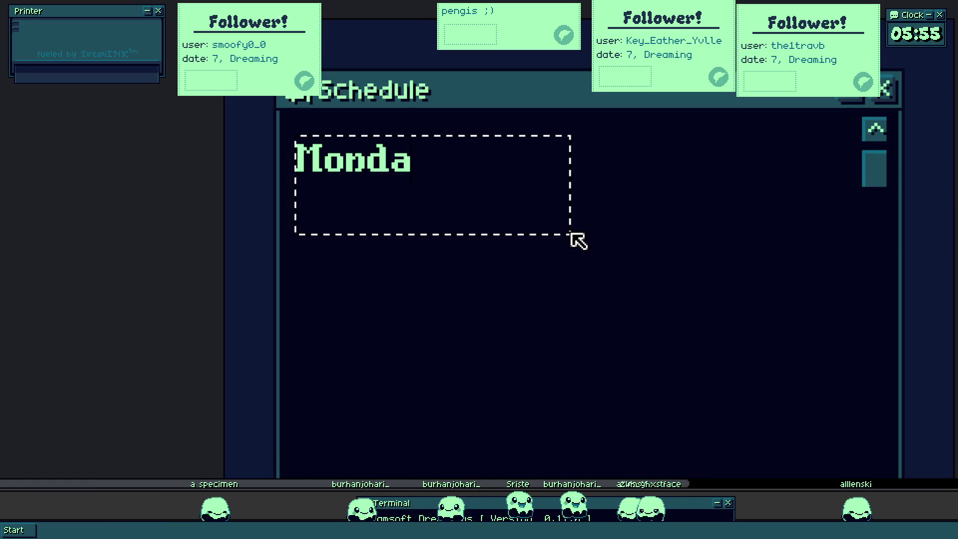
text(y)
click(570, 233)
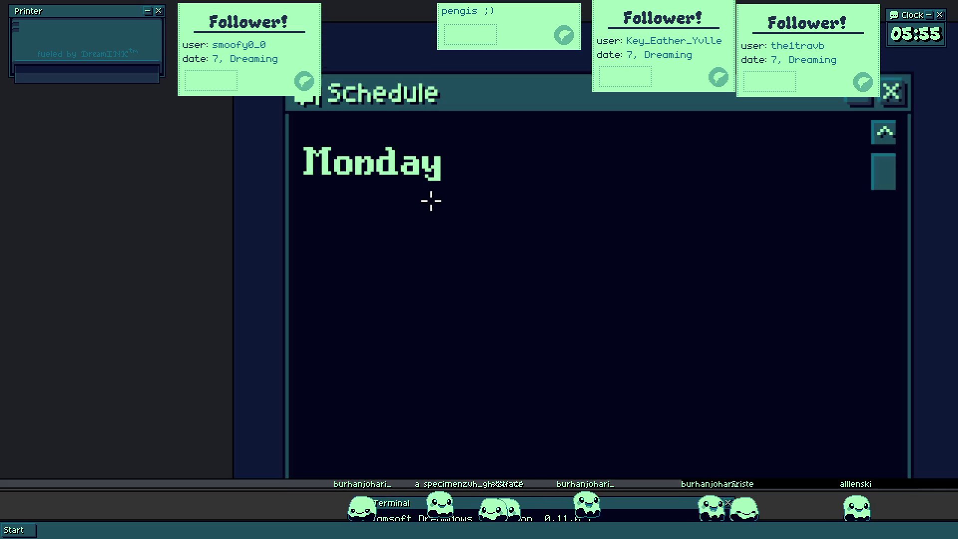
key(ctrl+z)
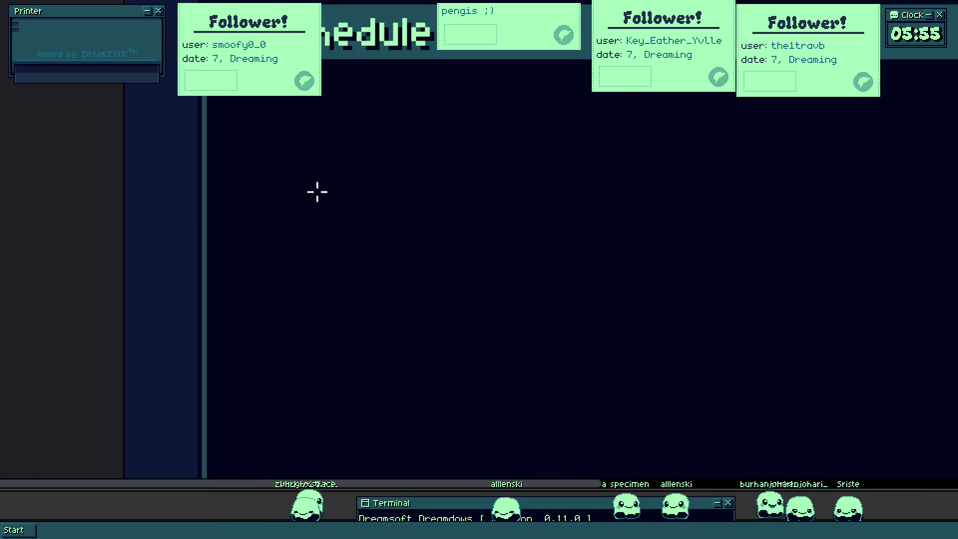
- Place trial 'Monday ->' and '2 pm' texts, then undo both of them
drag(248, 100, 575, 244)
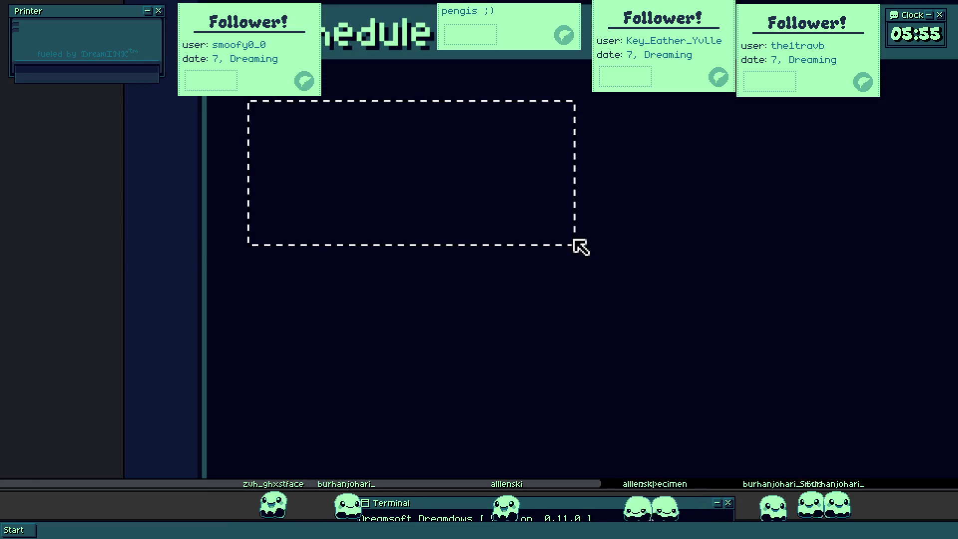
text(Monday ->)
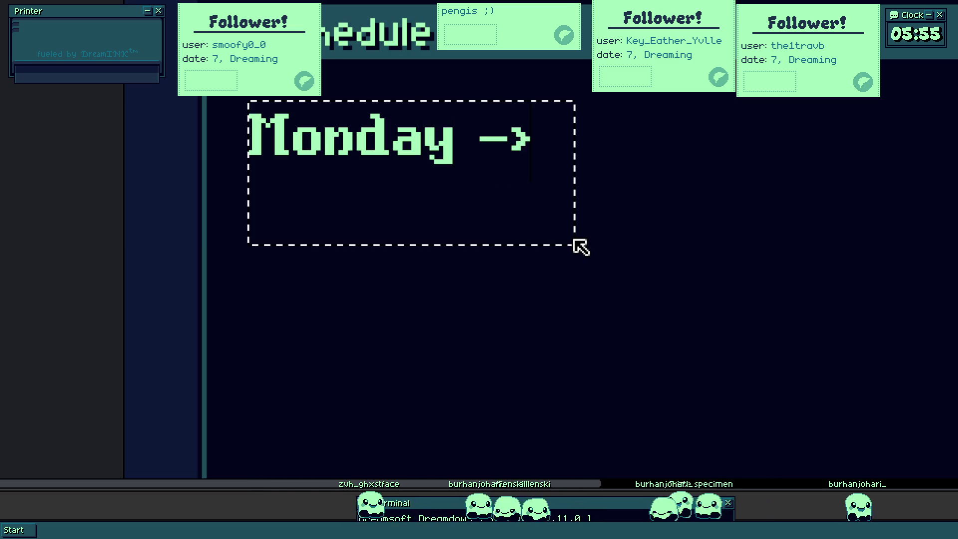
click(581, 248)
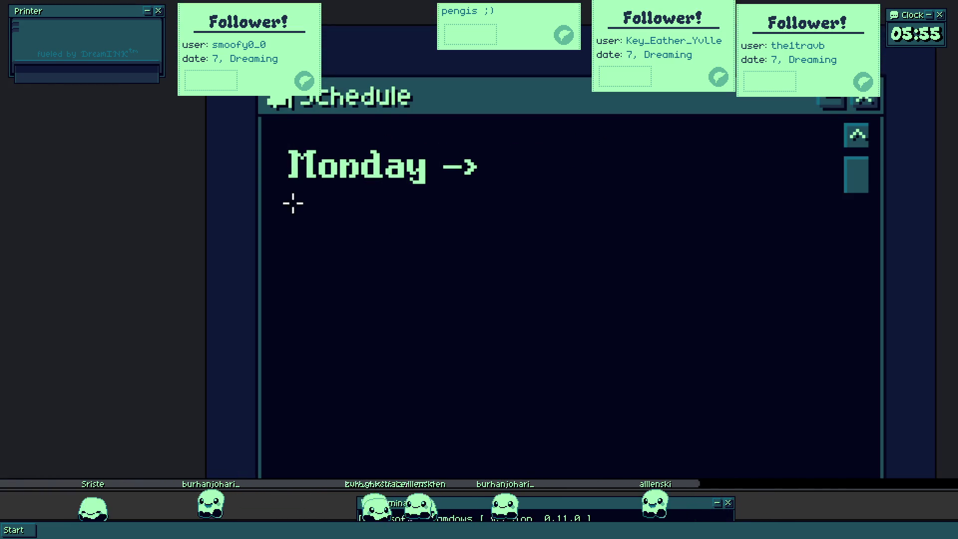
drag(271, 202, 406, 276)
drag(296, 197, 537, 291)
text(asdadsadsad)
key(ctrl+a)
text(2 pm)
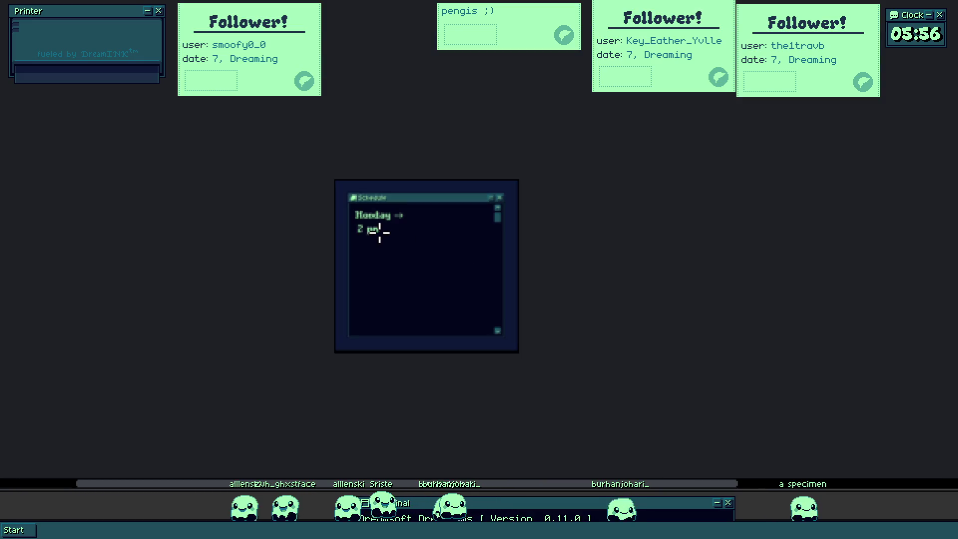
key(ctrl+z)
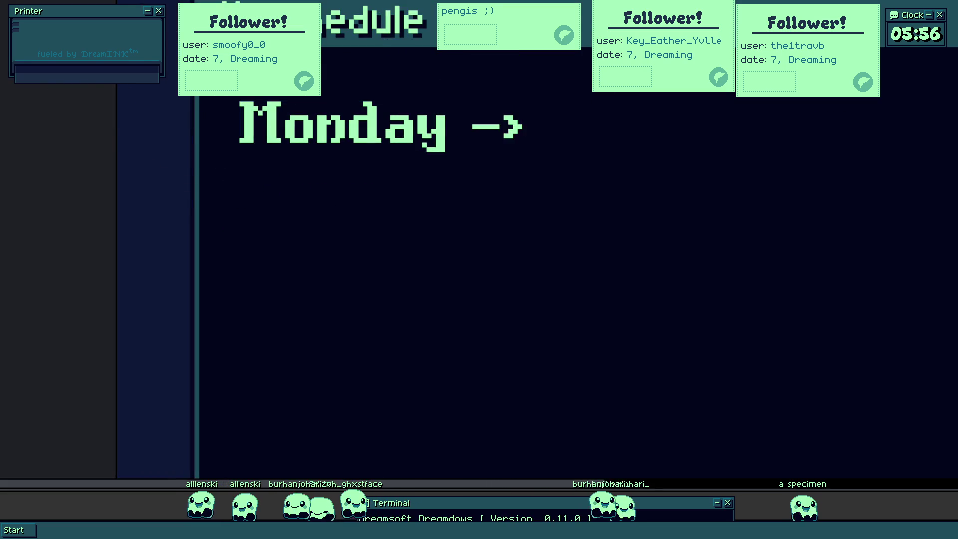
key(ctrl+z)
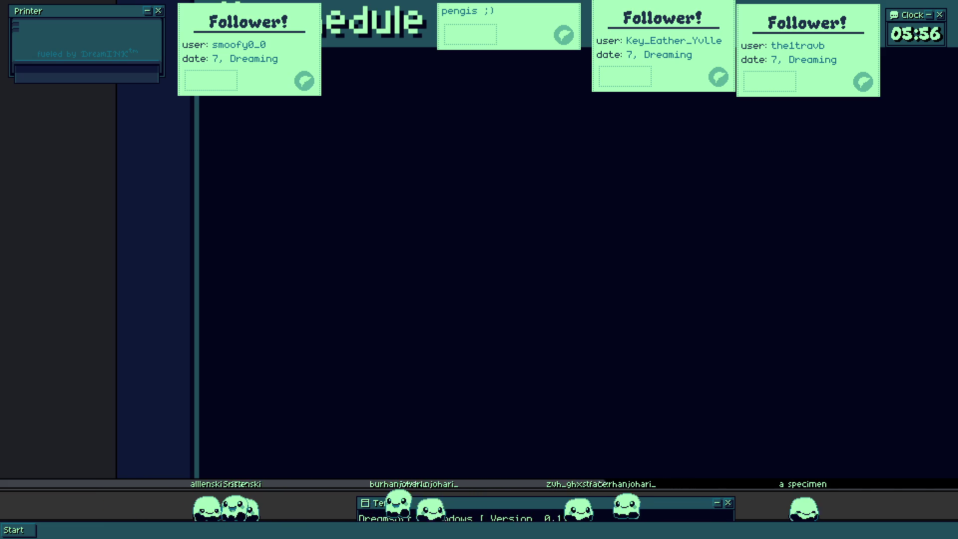
- Erase the leftover text pixels and commit a clean 'Monday' heading at the top left
drag(242, 107, 515, 241)
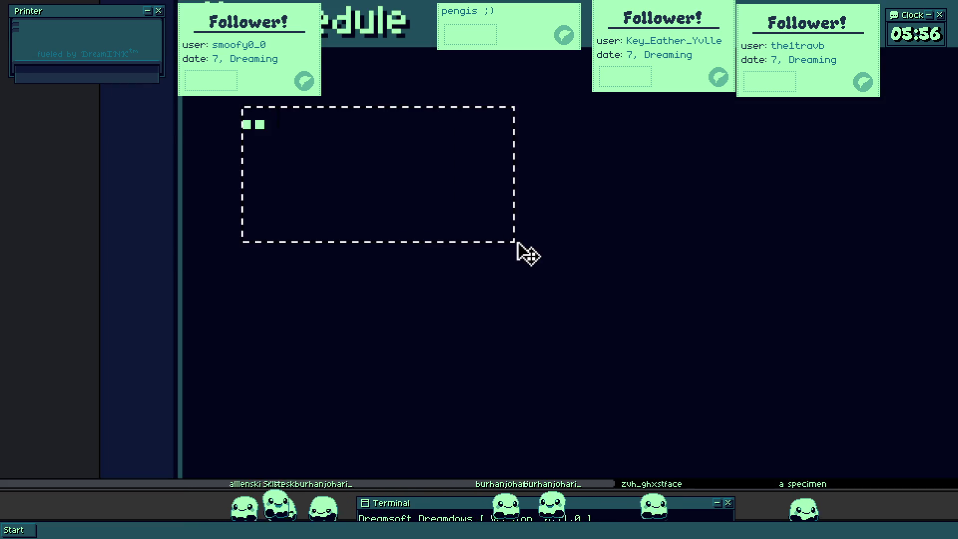
key(BackSpace)
key(BackSpace)
key(BackSpace)
key(BackSpace)
key(BackSpace)
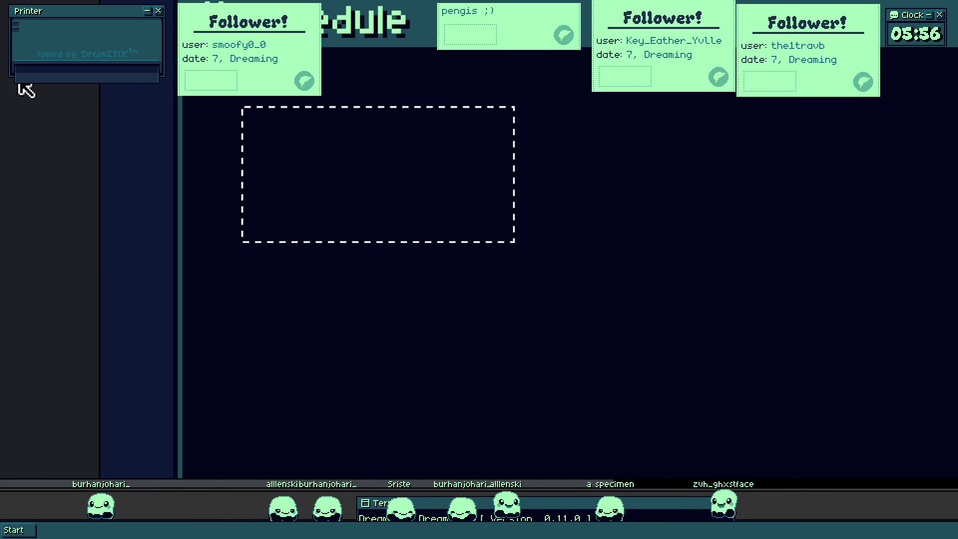
key(Right)
text(t)
key(BackSpace)
text(Monday:)
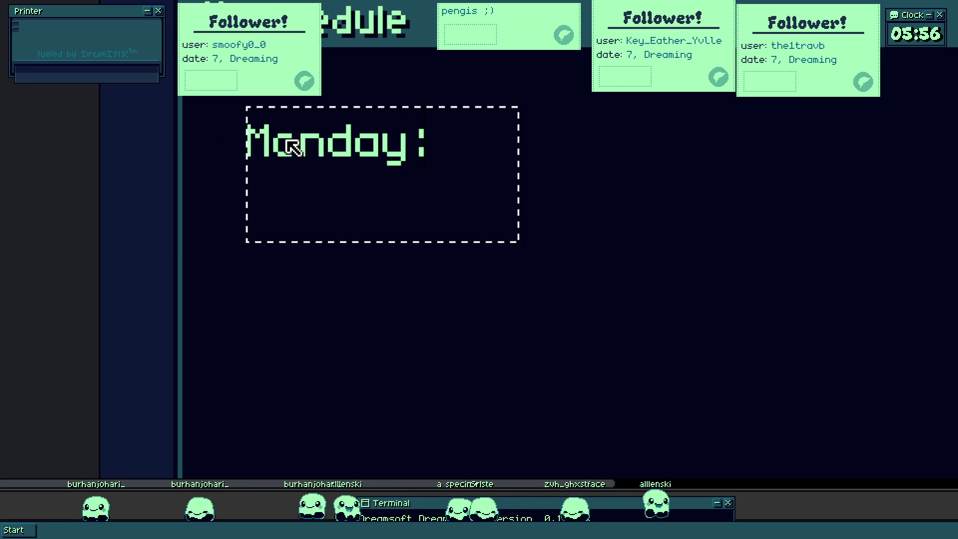
key(Return)
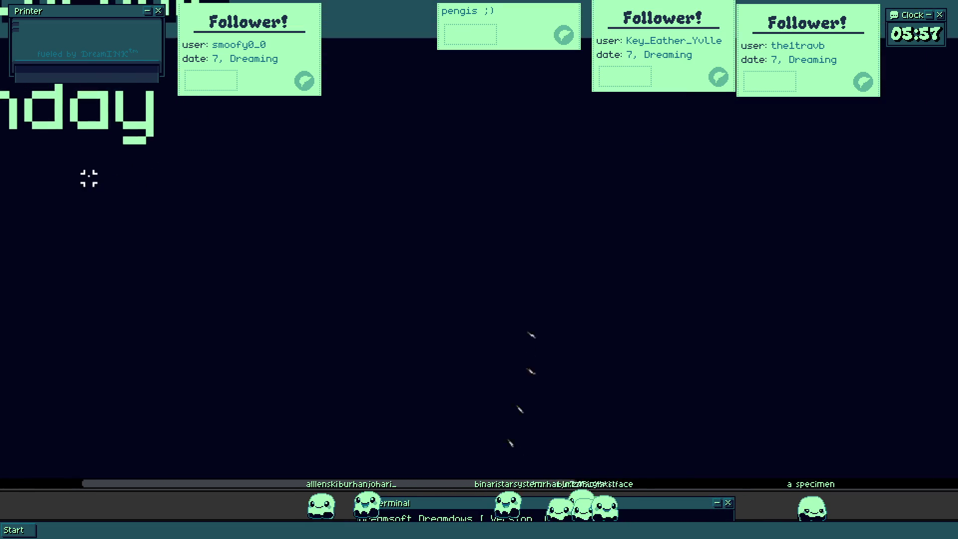
- Delete the test characters from a text box under Monday and commit, keeping only the Monday heading
drag(88, 177, 679, 345)
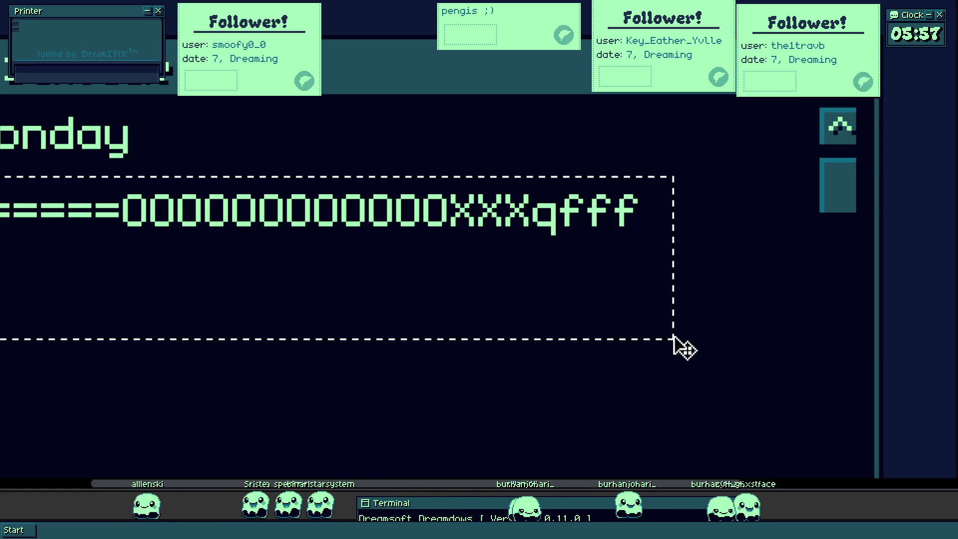
key(BackSpace)
key(BackSpace)
key(BackSpace)
key(BackSpace)
key(BackSpace)
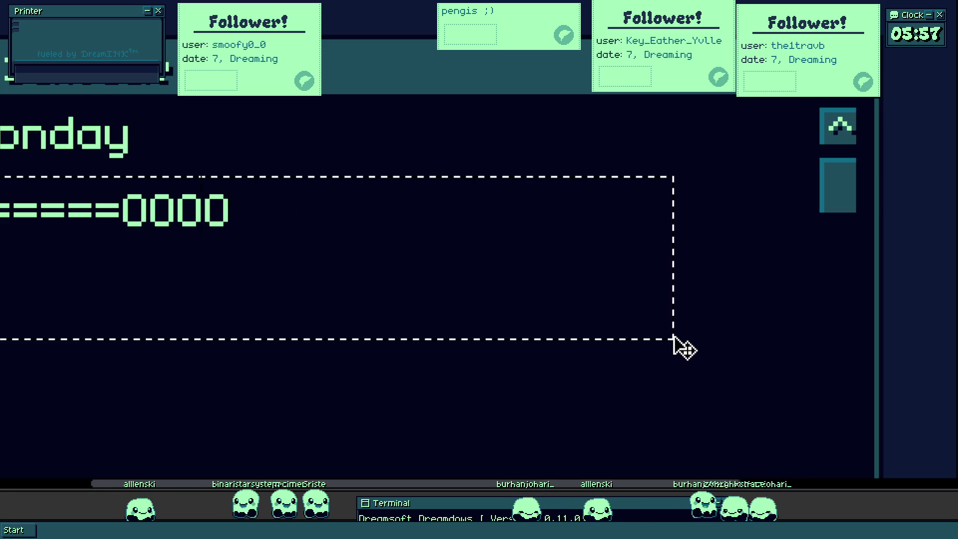
key(BackSpace)
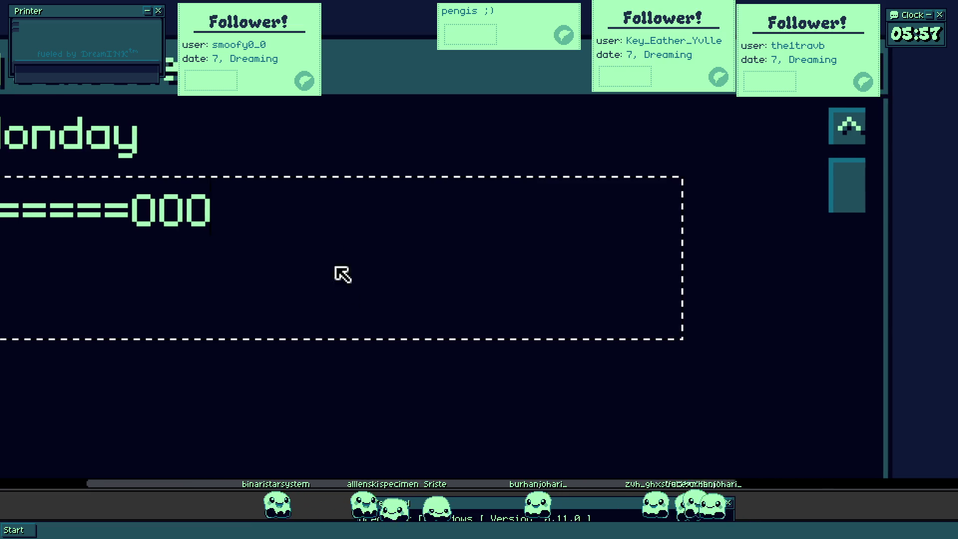
key(BackSpace)
key(BackSpace)
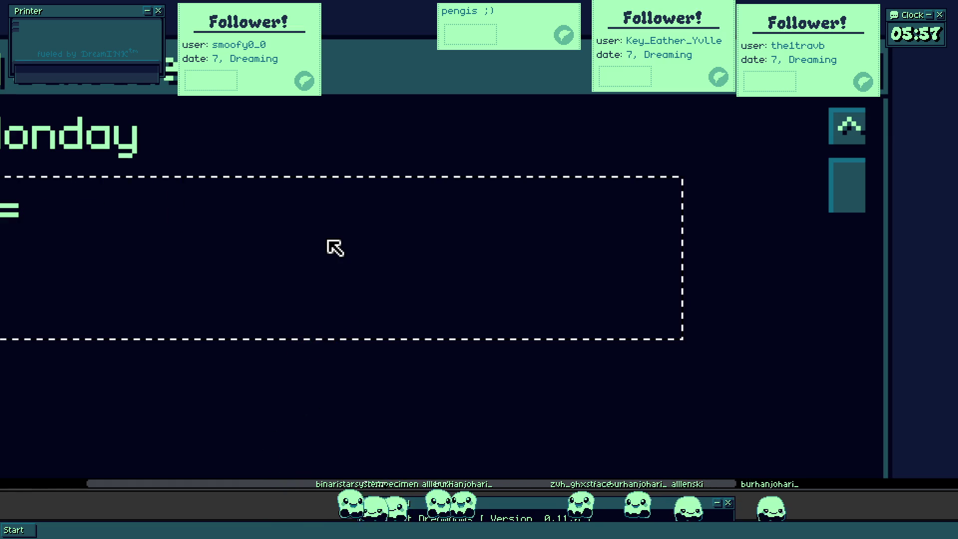
click(328, 240)
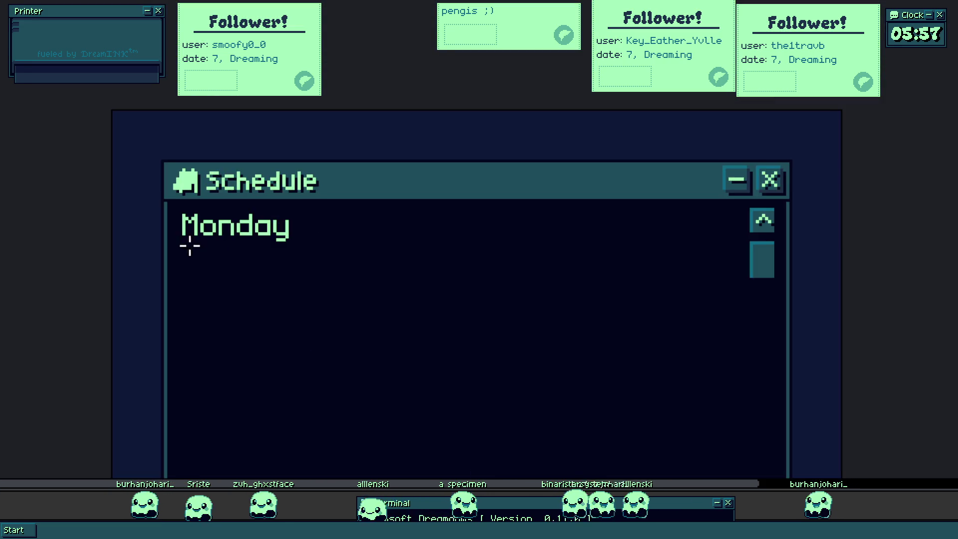
drag(182, 254, 326, 330)
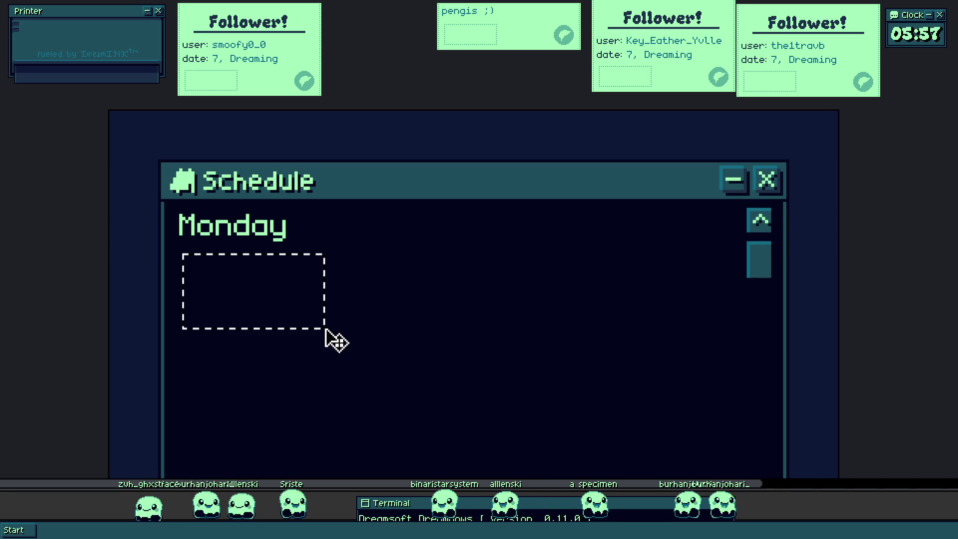
- Add Tuesday, Wednesday, Thursday, Friday, Saturday and Sunday labels below Monday
drag(156, 277, 442, 394)
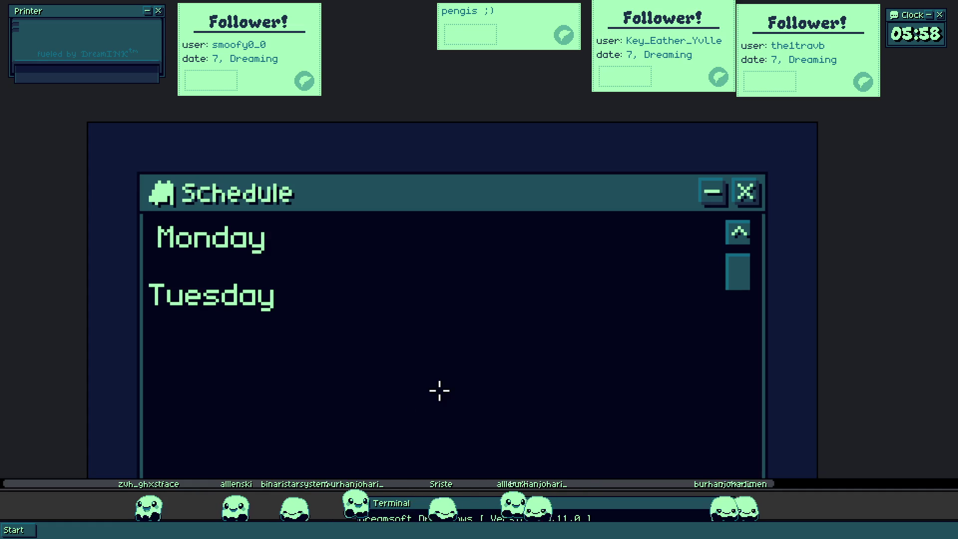
drag(239, 218, 465, 314)
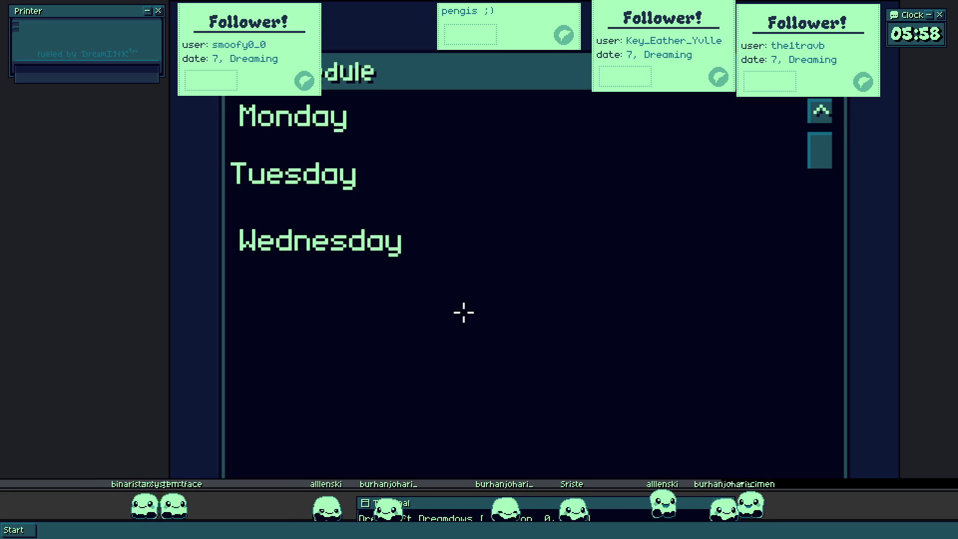
drag(234, 218, 522, 302)
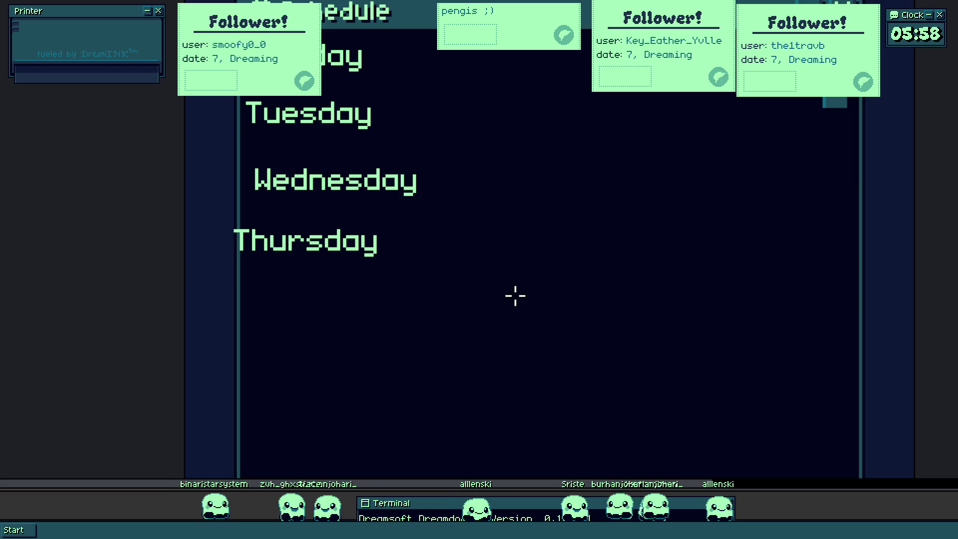
drag(257, 243, 542, 367)
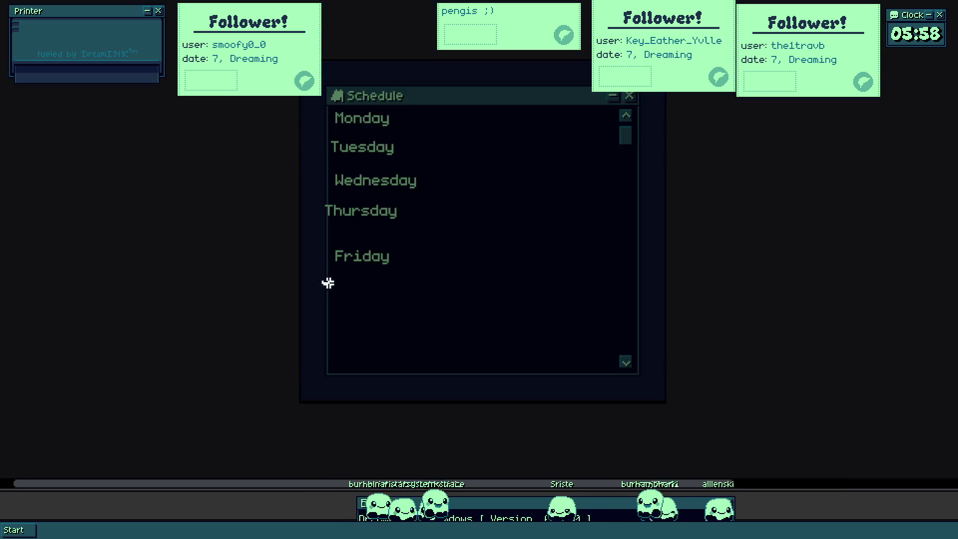
drag(322, 282, 557, 381)
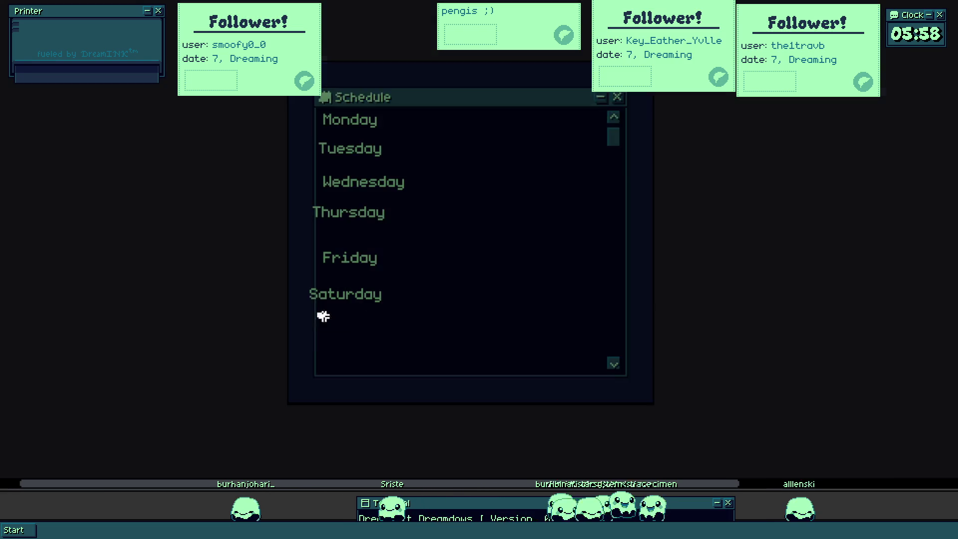
drag(318, 313, 466, 346)
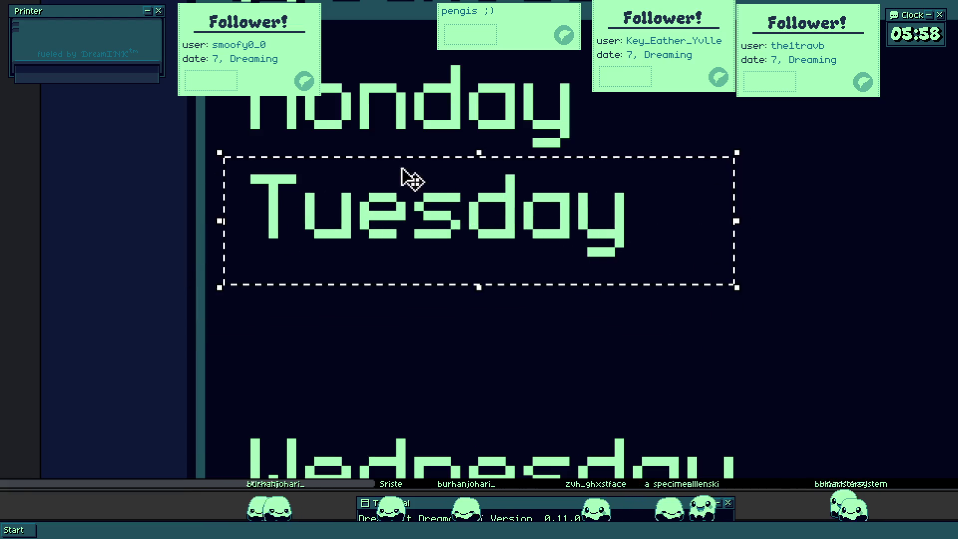
scroll(265, 150, up, 2)
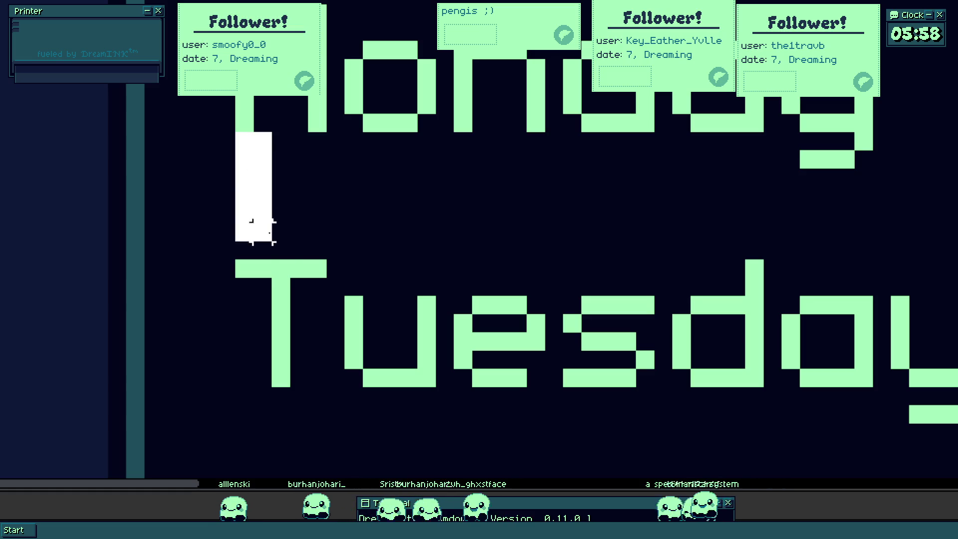
scroll(331, 239, down, 4)
scroll(257, 270, up, 1)
- Move the Wednesday label up closer under Tuesday
click(464, 325)
mouse_move(464, 326)
mouse_down()
mouse_move(484, 244)
mouse_move(487, 253)
mouse_up()
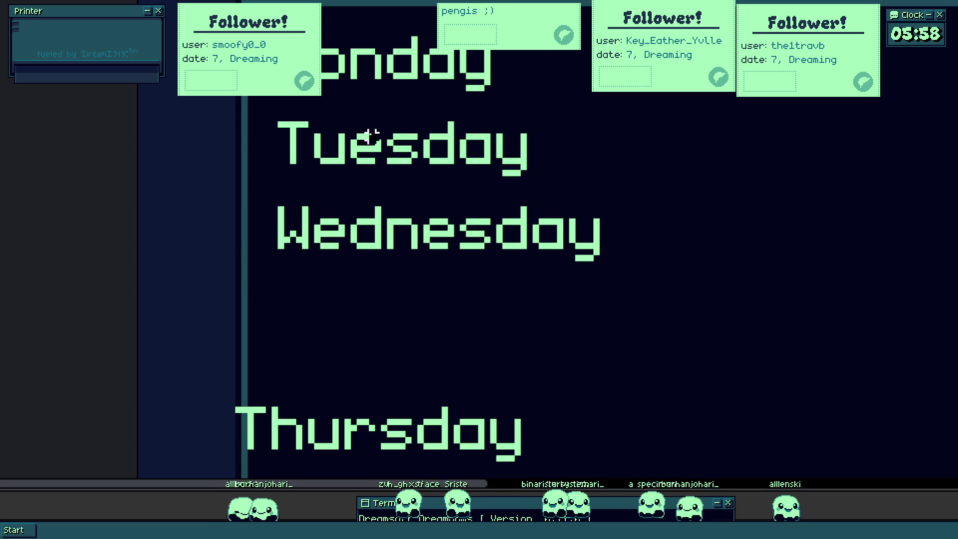
scroll(278, 161, up, 3)
drag(278, 153, 342, 257)
scroll(389, 225, down, 5)
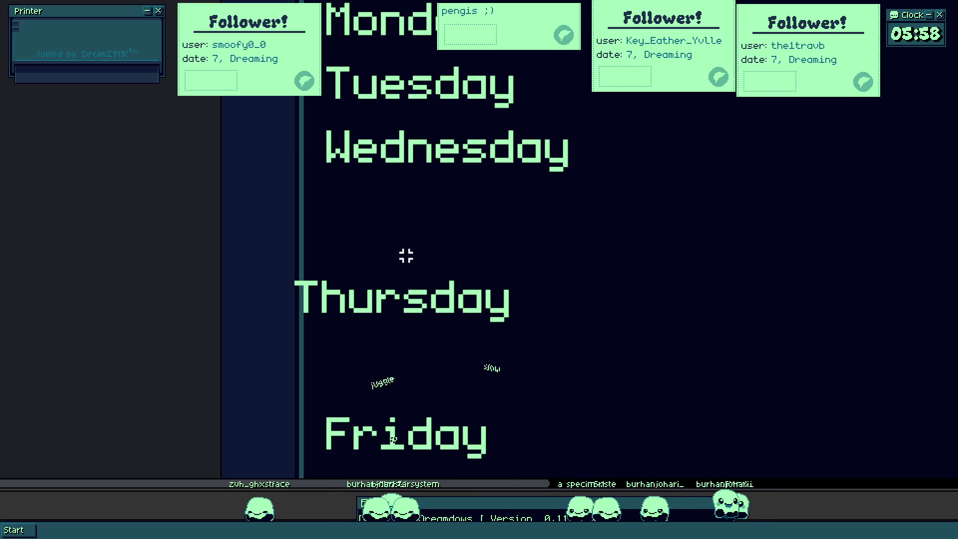
scroll(406, 270, down, 5)
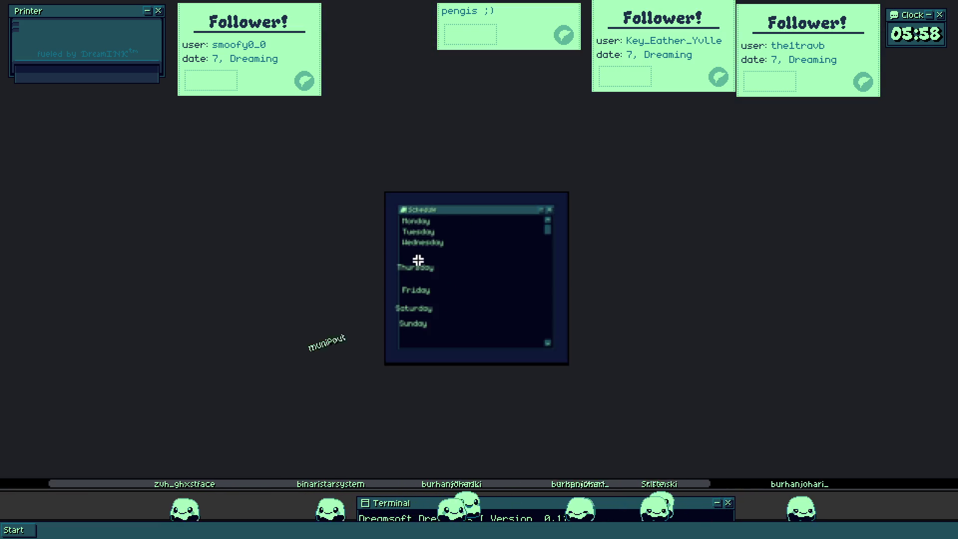
scroll(417, 273, up, 4)
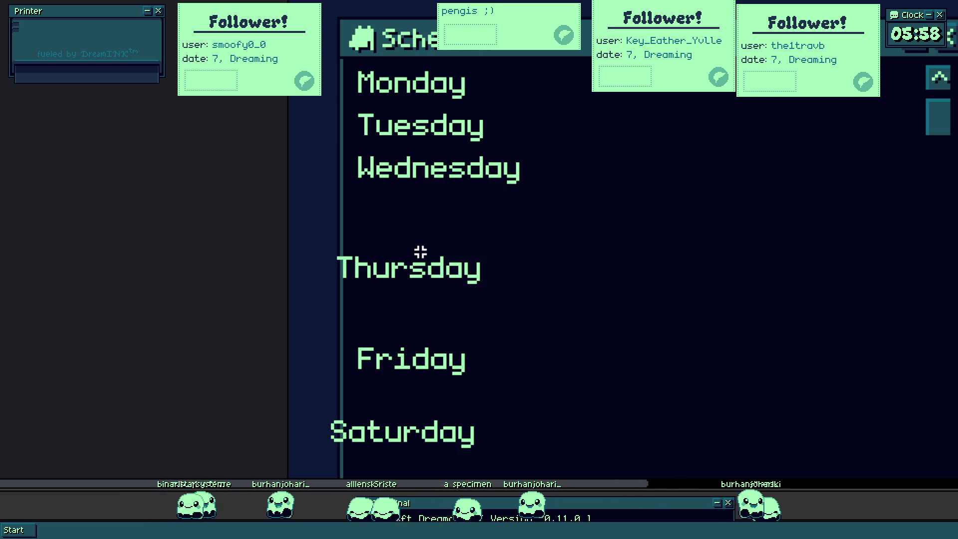
scroll(462, 248, down, 3)
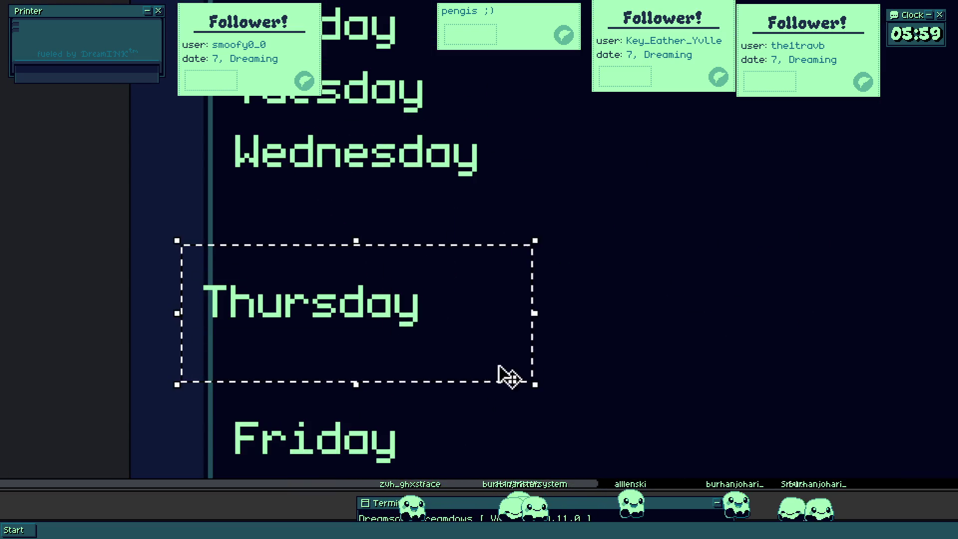
- Move Thursday and Friday up evenly below Wednesday and extend a teal panel behind Monday and Tuesday
drag(507, 374, 372, 263)
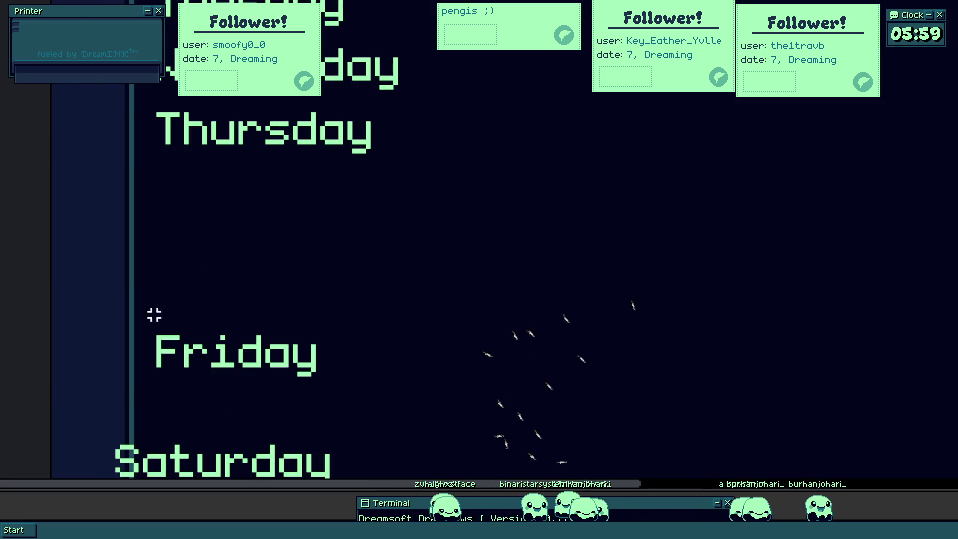
drag(139, 308, 385, 410)
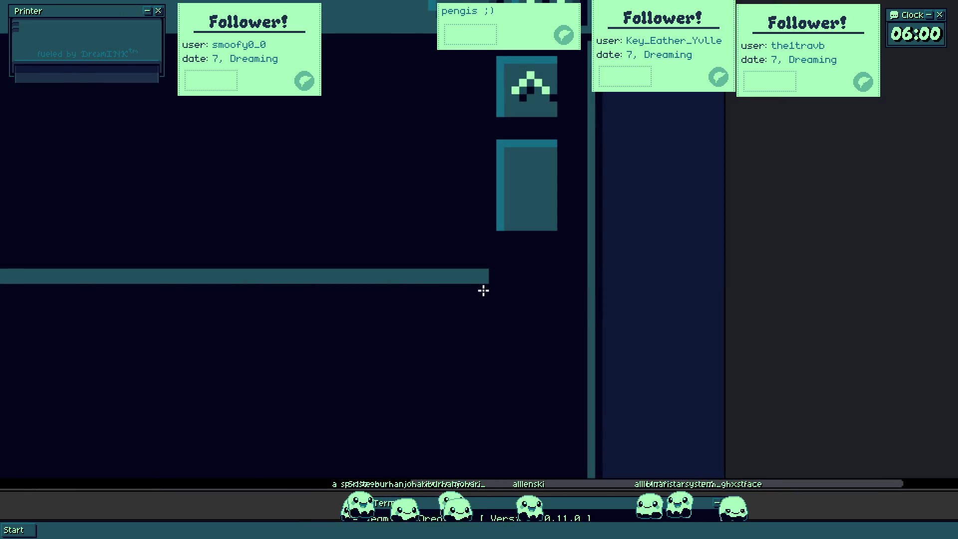
drag(474, 283, 451, 137)
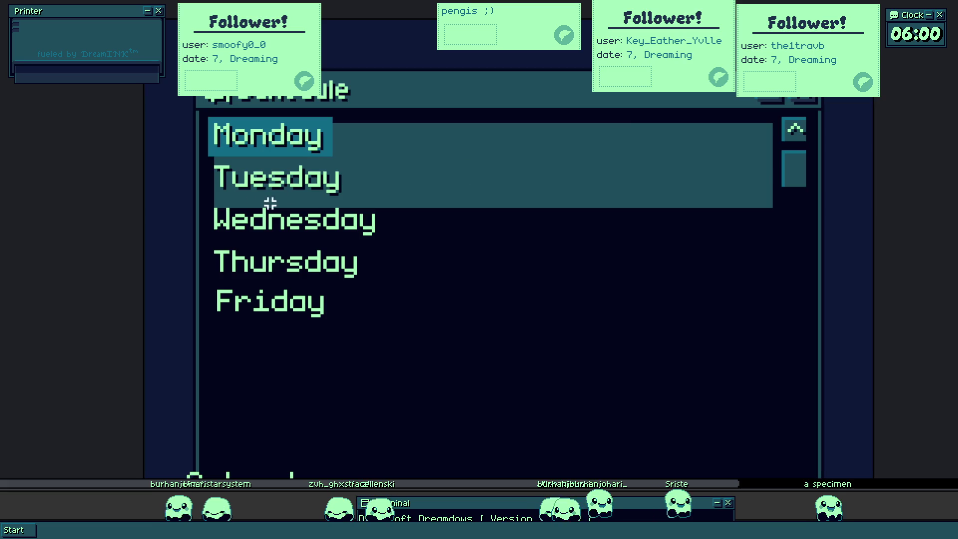
drag(200, 165, 457, 448)
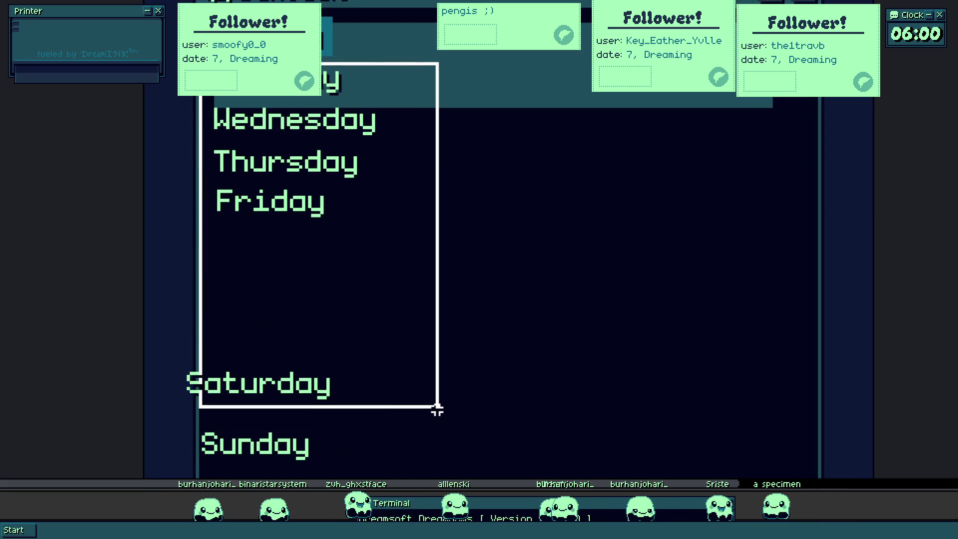
- Shift the weekday labels below Monday downward to leave room for Monday's teal panel
drag(180, 225, 329, 266)
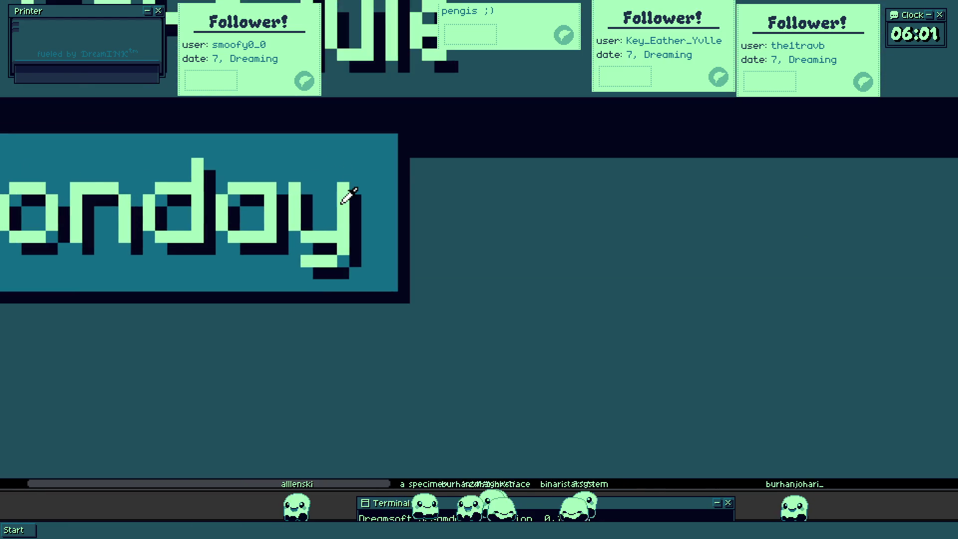
- Place a first '2pm' text beside Monday's tag, trimming its arrow, then undo it
drag(292, 170, 717, 312)
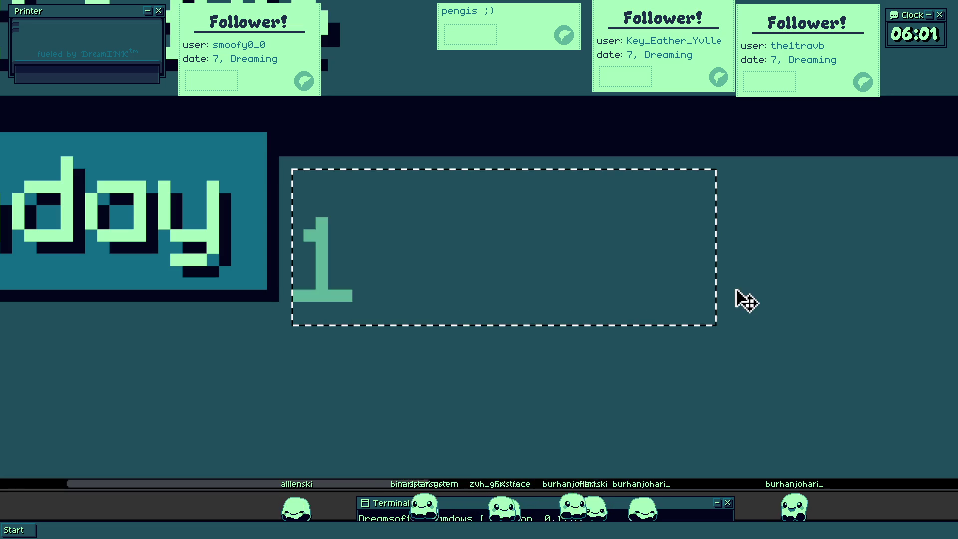
text(pm )
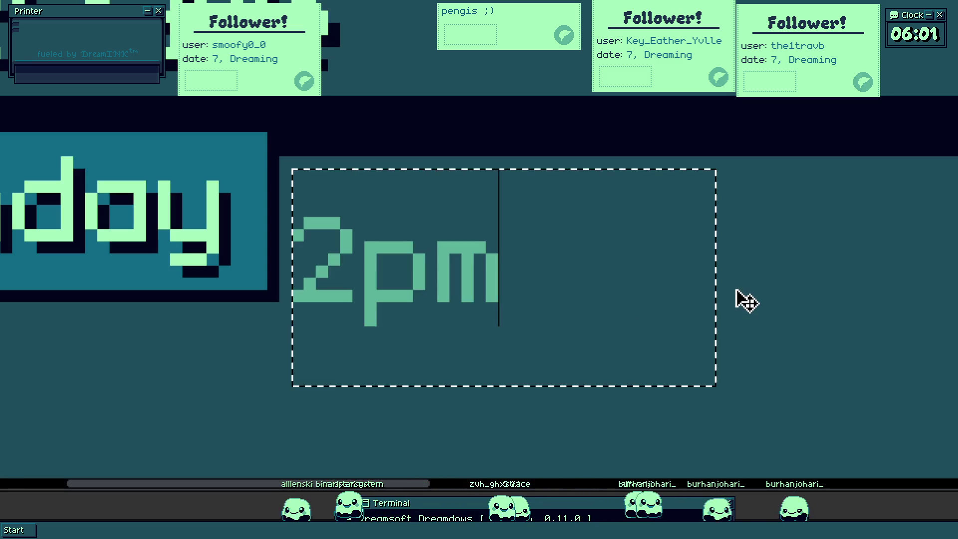
text(->)
key(BackSpace)
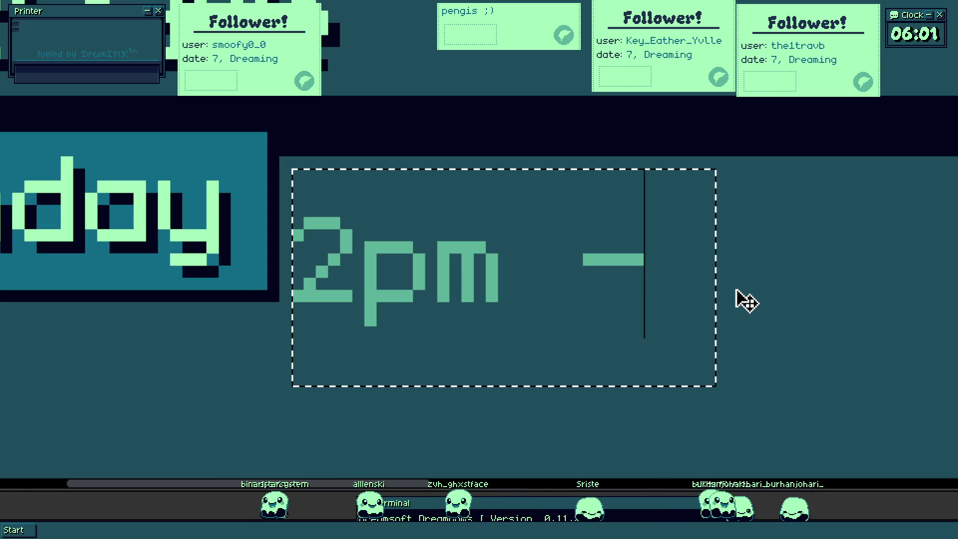
key(BackSpace)
key(BackSpace)
click(741, 299)
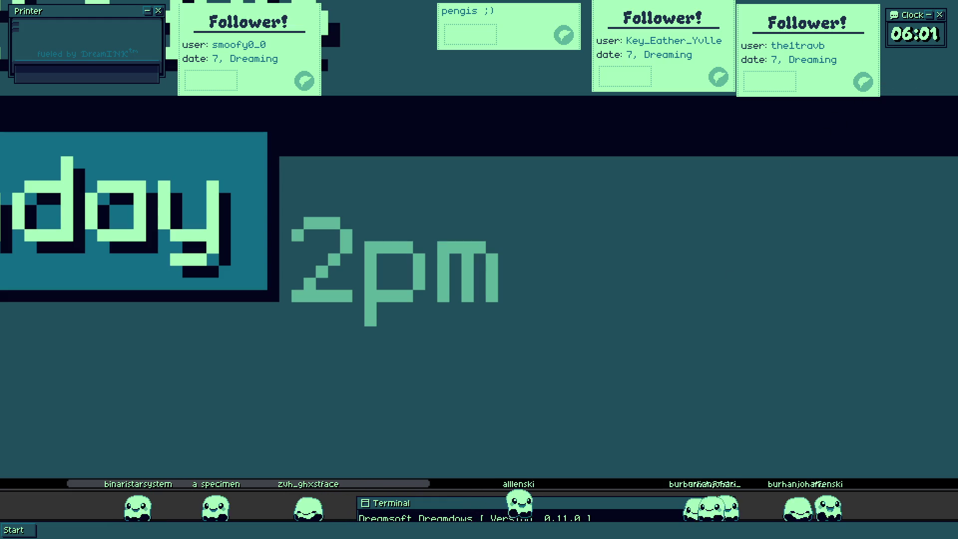
scroll(321, 222, down, 3)
key(ctrl+z)
- Commit a '2pm' time label to the right of the Monday tag
click(315, 205)
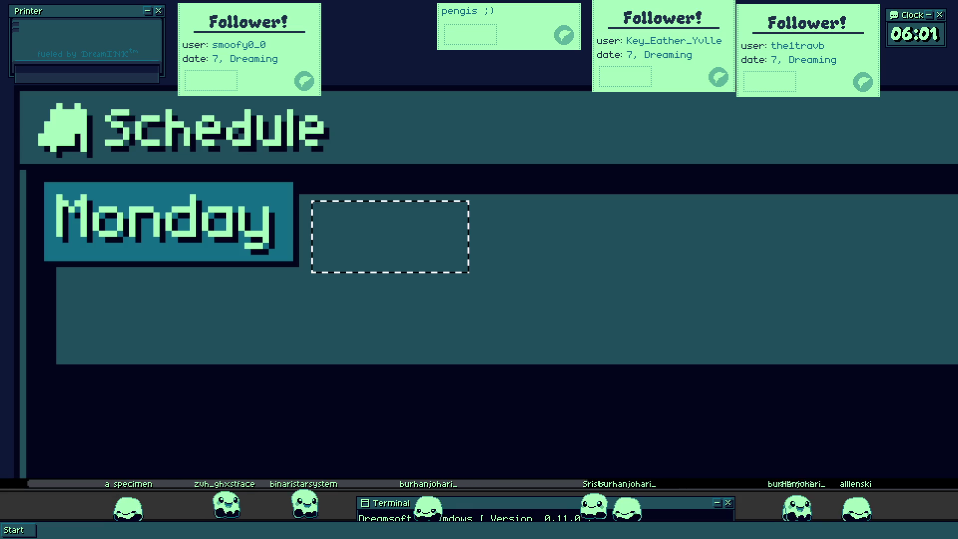
key(Escape)
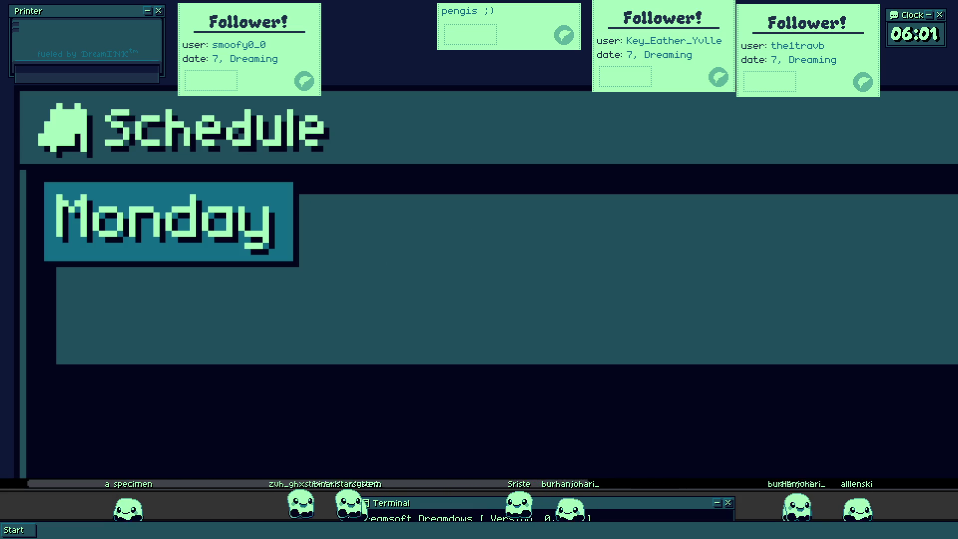
drag(317, 212, 571, 291)
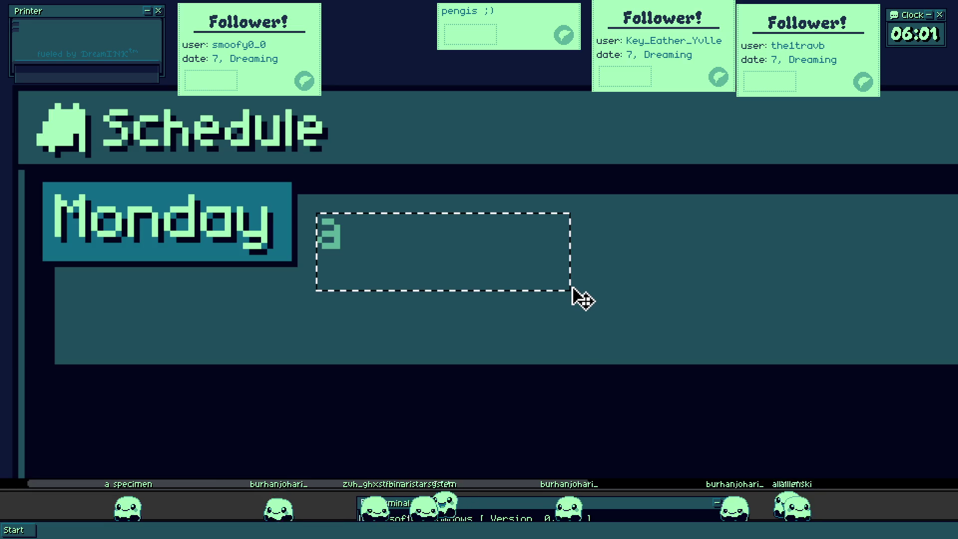
text(2pm)
key(Return)
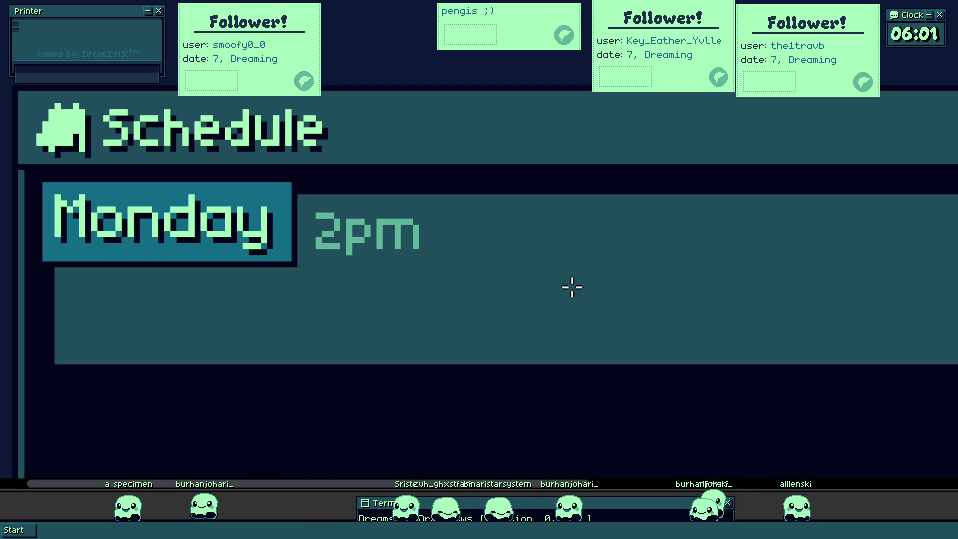
scroll(428, 194, down, 2)
scroll(477, 205, up, 1)
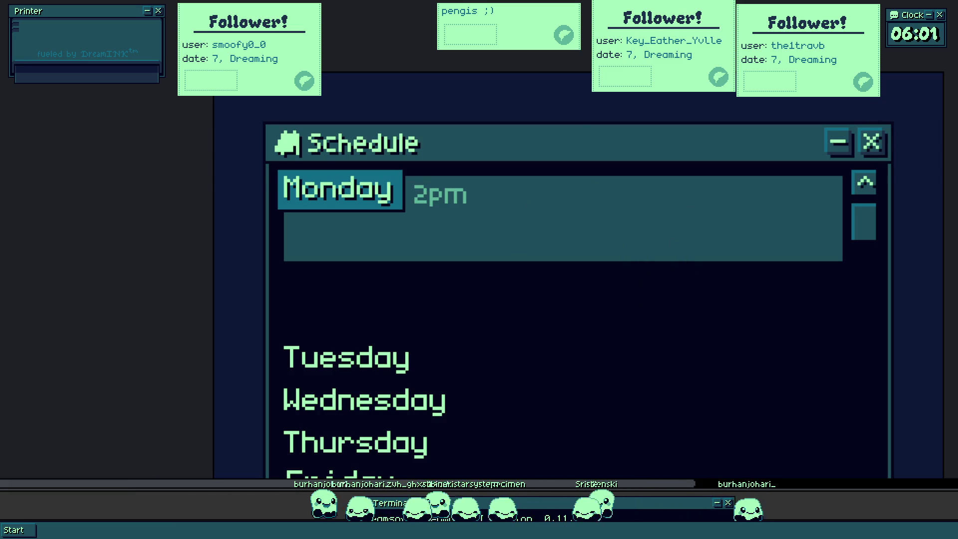
scroll(485, 188, up, 2)
scroll(363, 203, up, 1)
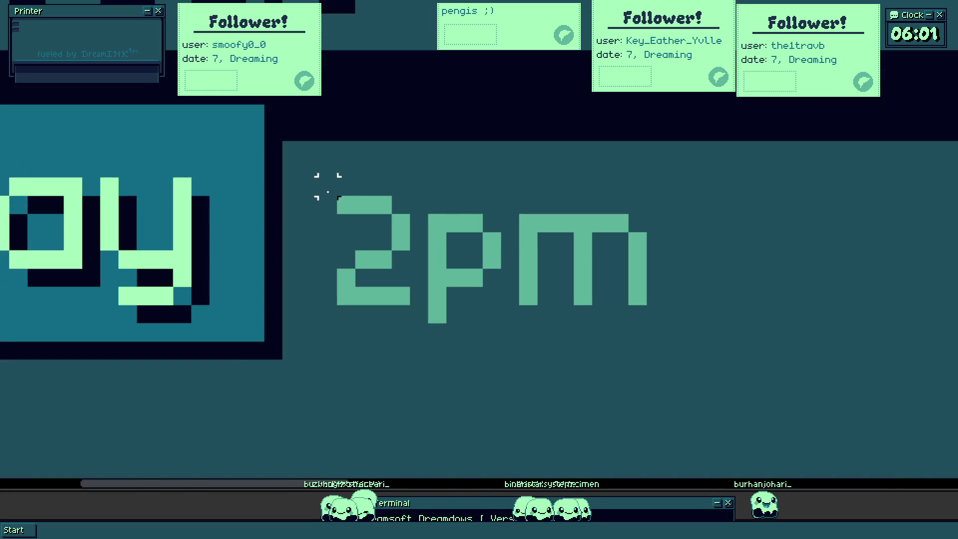
- Pencil a small arrow after the 2pm label and nudge it slightly to the right
click(578, 220)
scroll(539, 267, down, 2)
scroll(617, 250, up, 3)
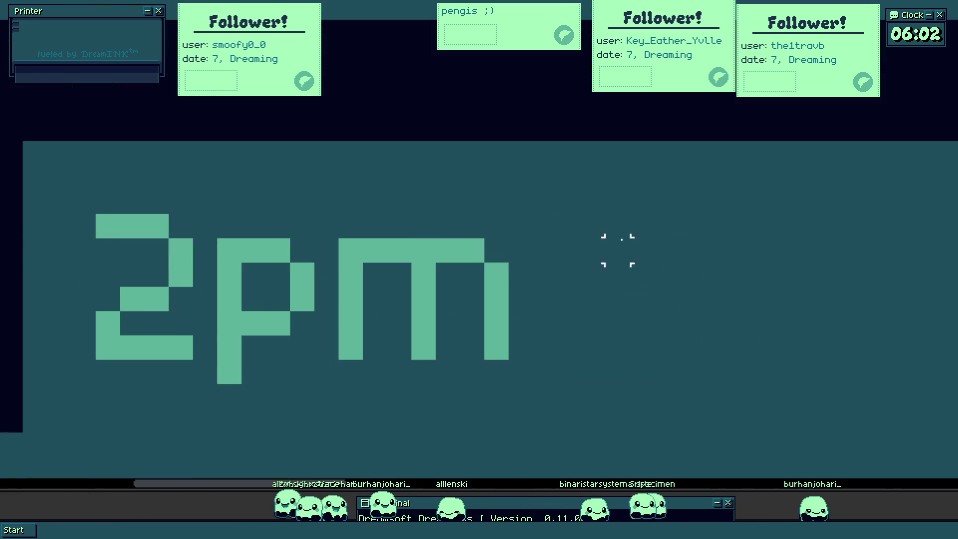
click(206, 229)
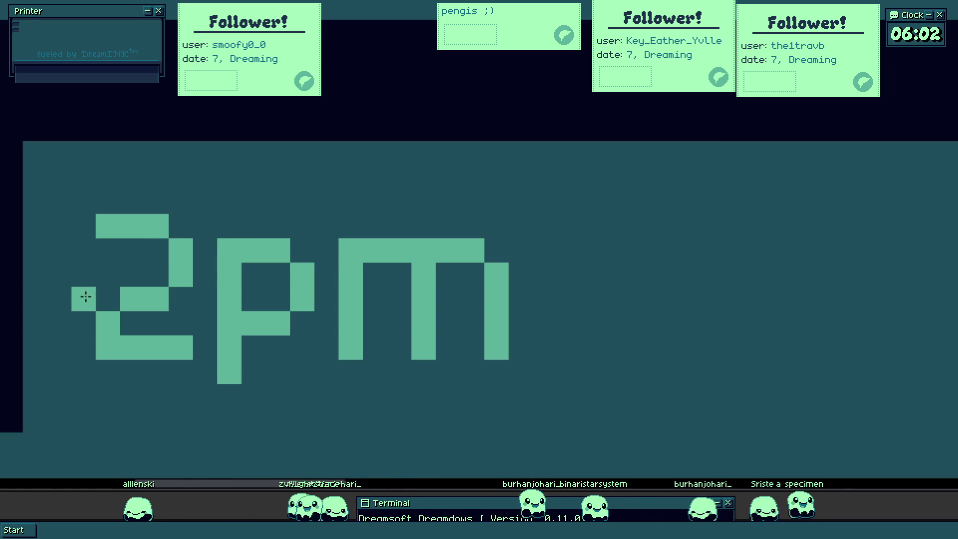
click(567, 309)
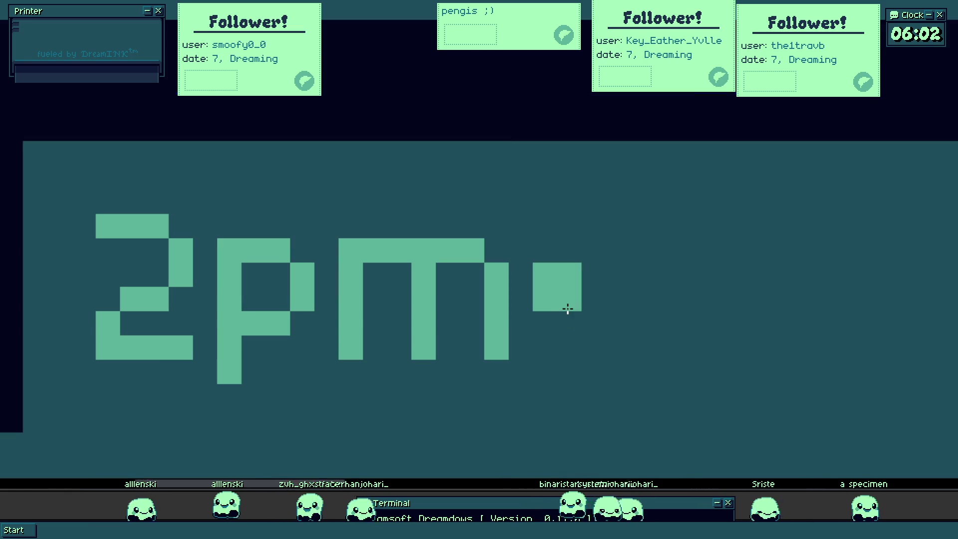
drag(566, 310, 637, 297)
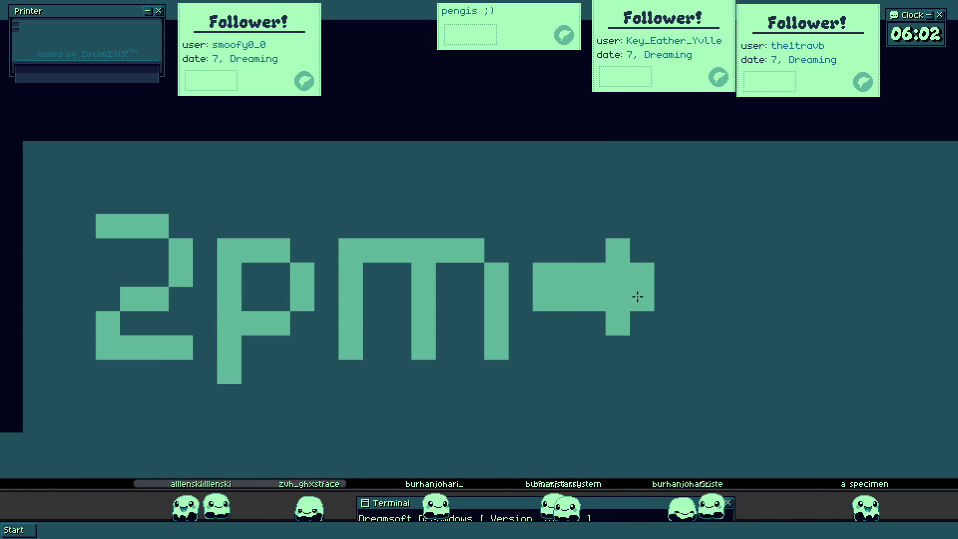
key(Return)
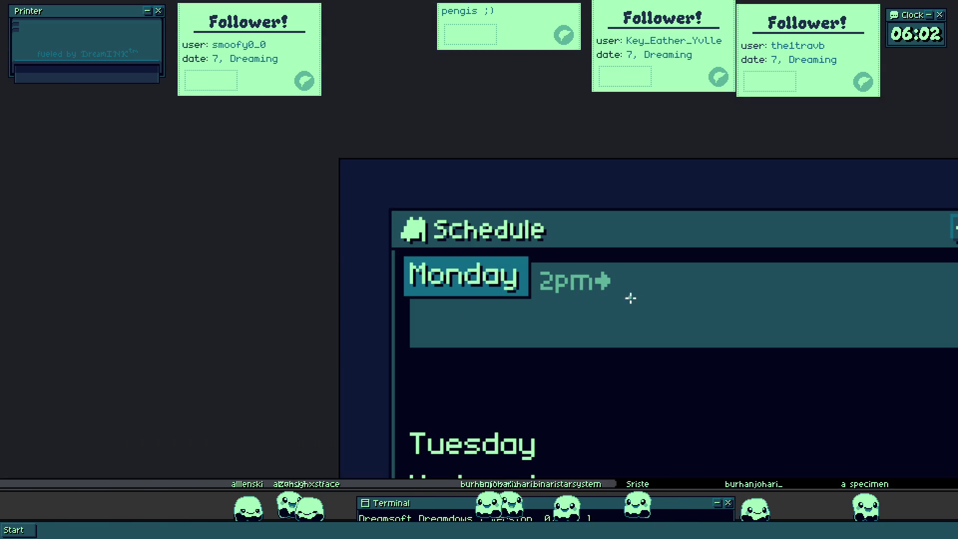
click(635, 300)
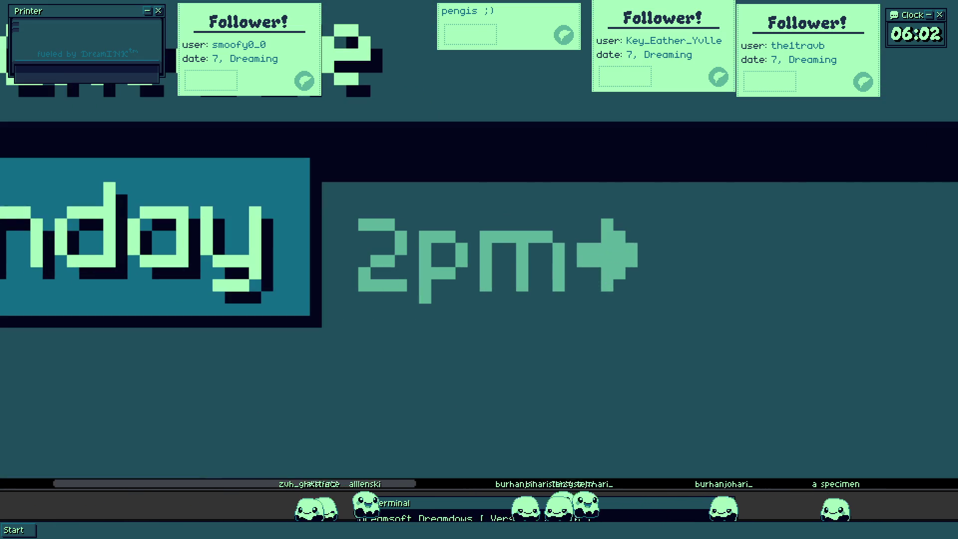
drag(658, 313, 671, 312)
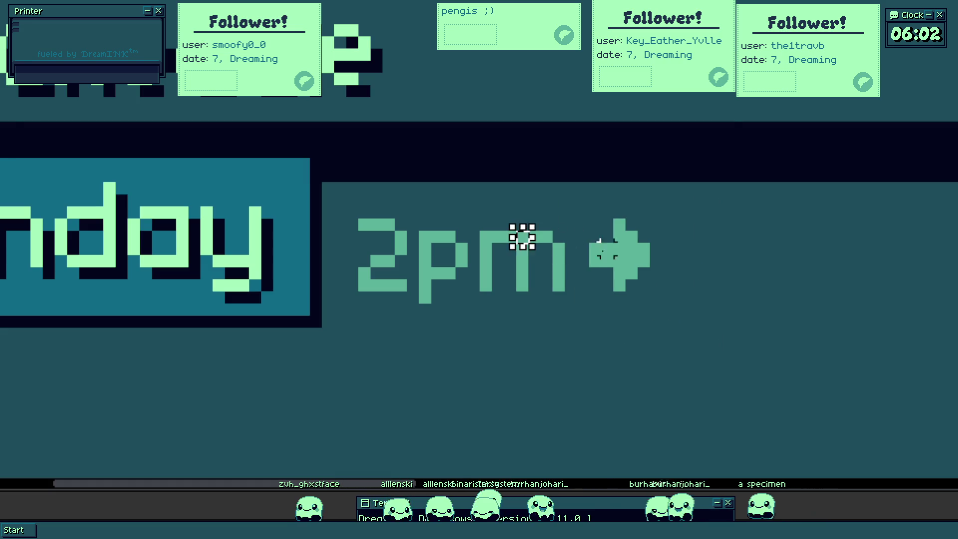
scroll(579, 263, up, 3)
scroll(614, 284, down, 5)
scroll(614, 285, down, 3)
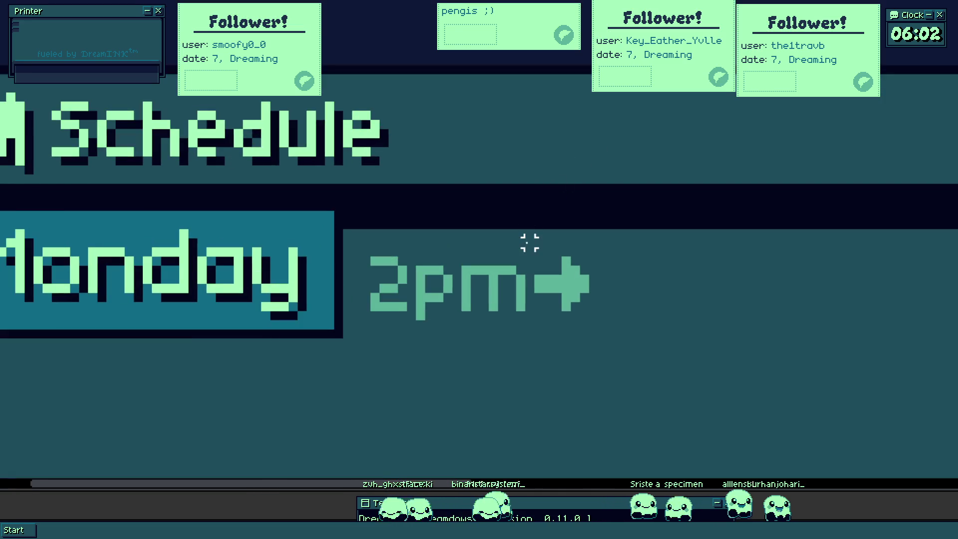
click(611, 309)
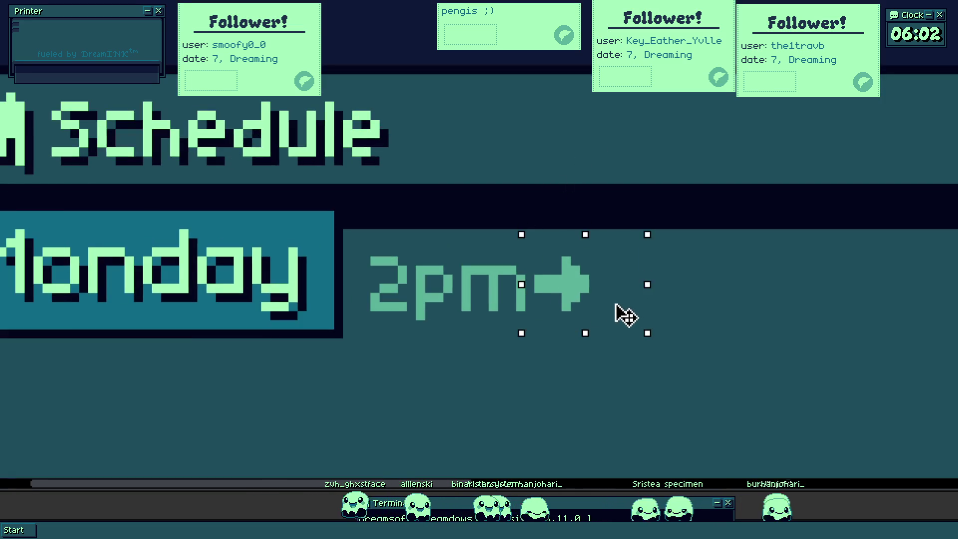
key(ctrl+d)
scroll(494, 265, up, 2)
scroll(513, 274, down, 3)
scroll(518, 273, up, 1)
scroll(518, 272, up, 5)
scroll(541, 225, down, 2)
scroll(641, 209, down, 1)
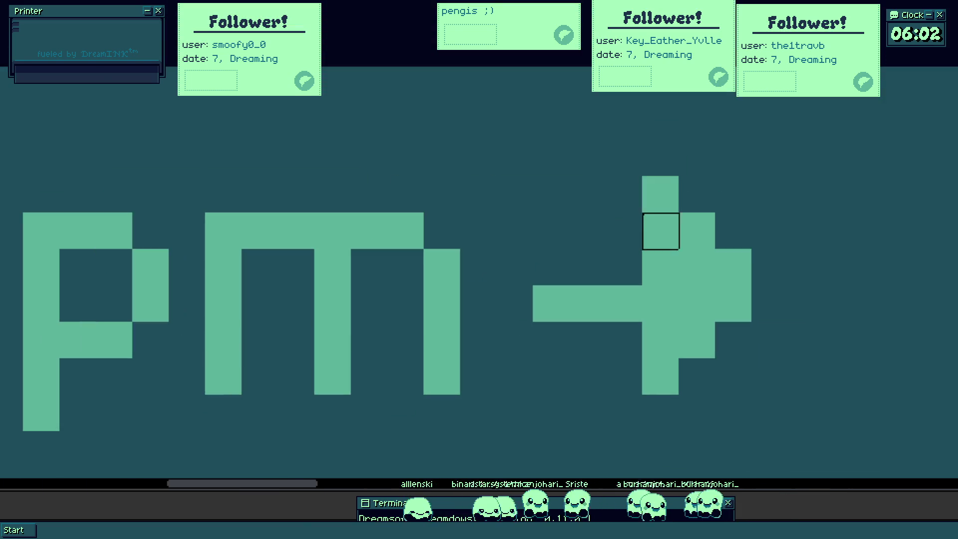
scroll(716, 304, down, 3)
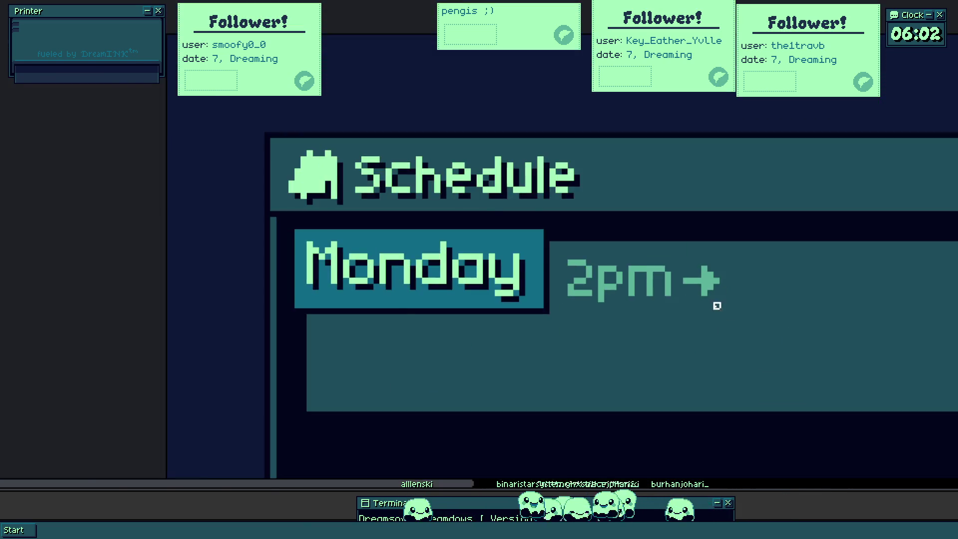
scroll(691, 306, down, 1)
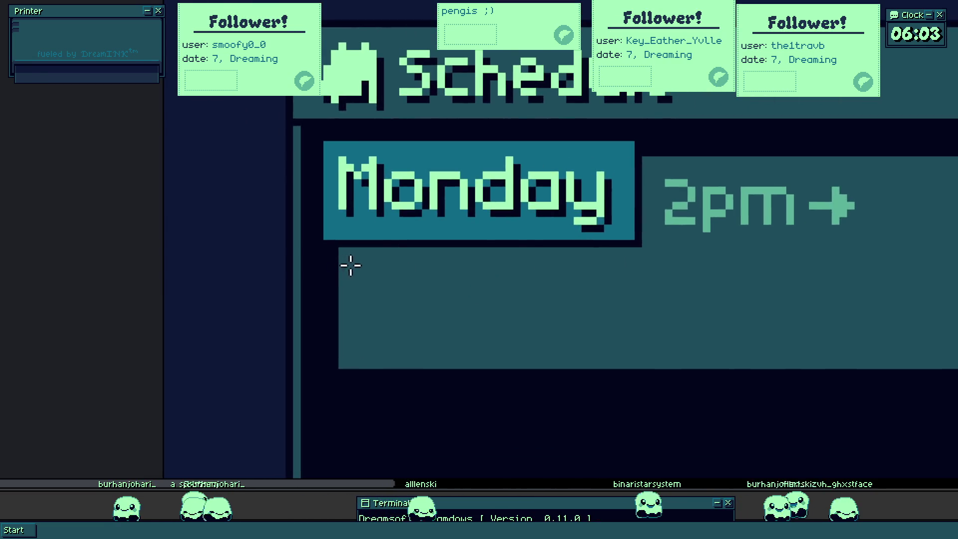
- Mark out a text box inside Monday's teal panel and delete the trial letters typed in it
drag(350, 264, 742, 397)
text(A)
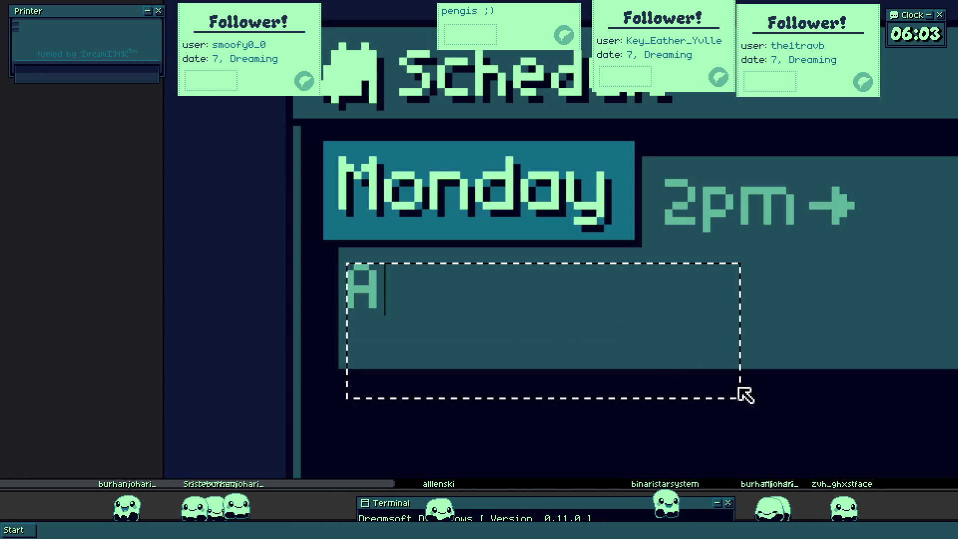
text(rtin)
key(BackSpace)
key(BackSpace)
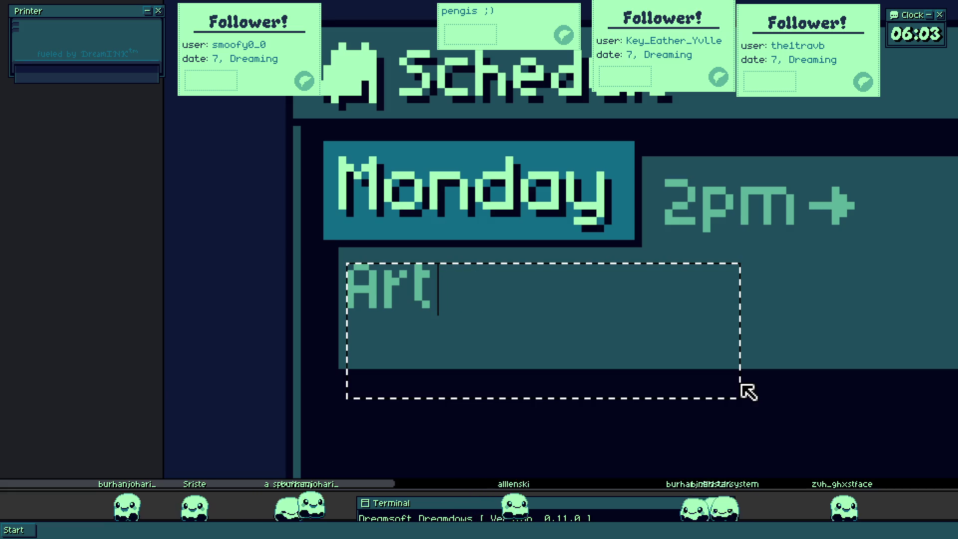
key(BackSpace)
key(BackSpace)
key(BackSpace)
text(M)
key(BackSpace)
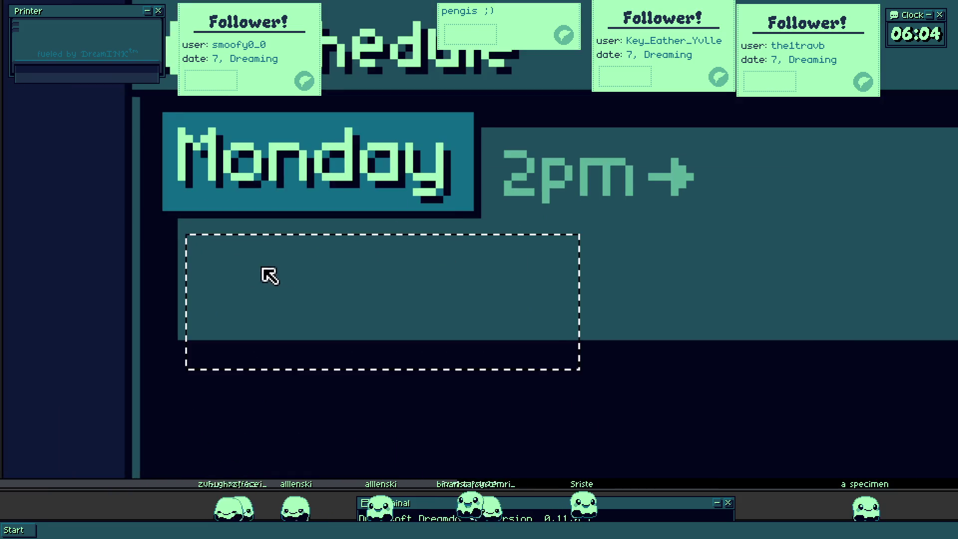
text(m)
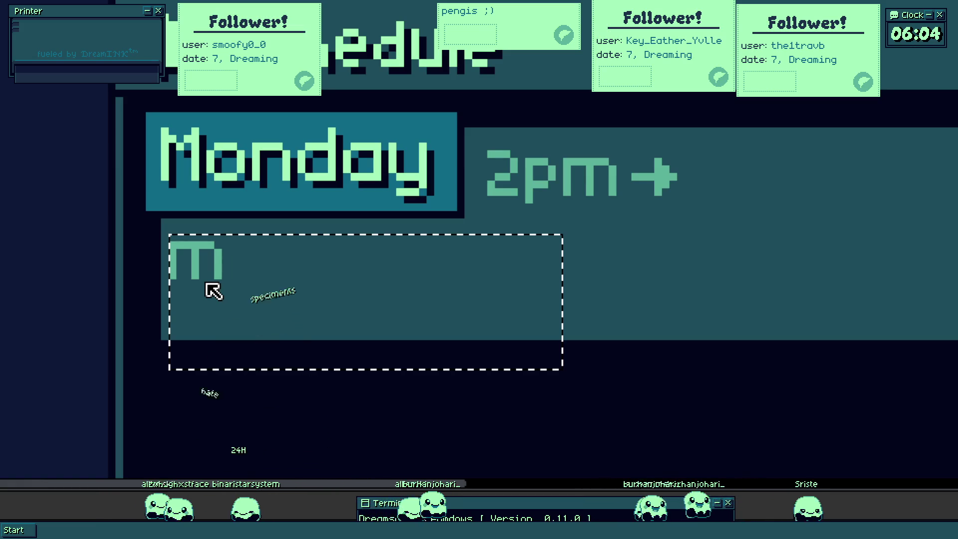
- Enter 'random things?' in Monday's panel, fixing stray letters, and commit it
key(BackSpace)
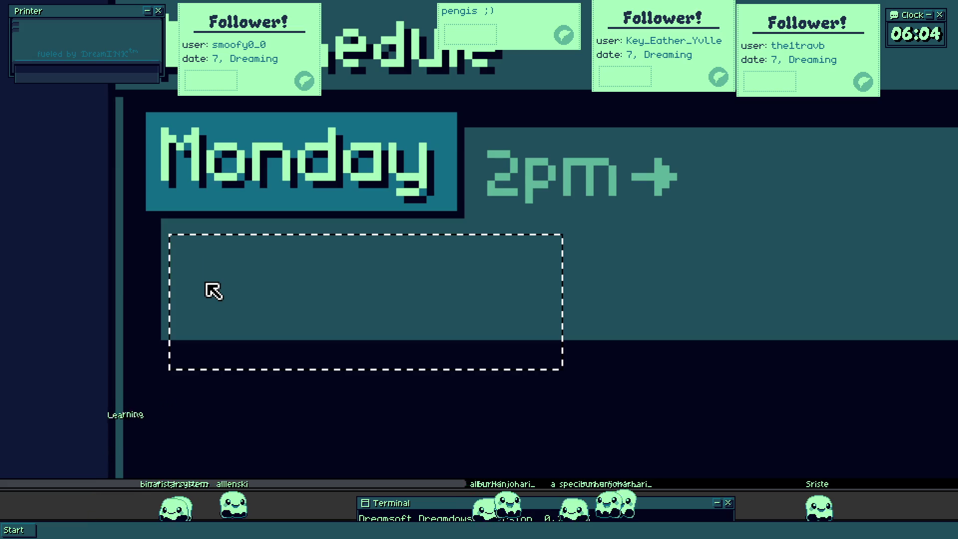
text(randomn)
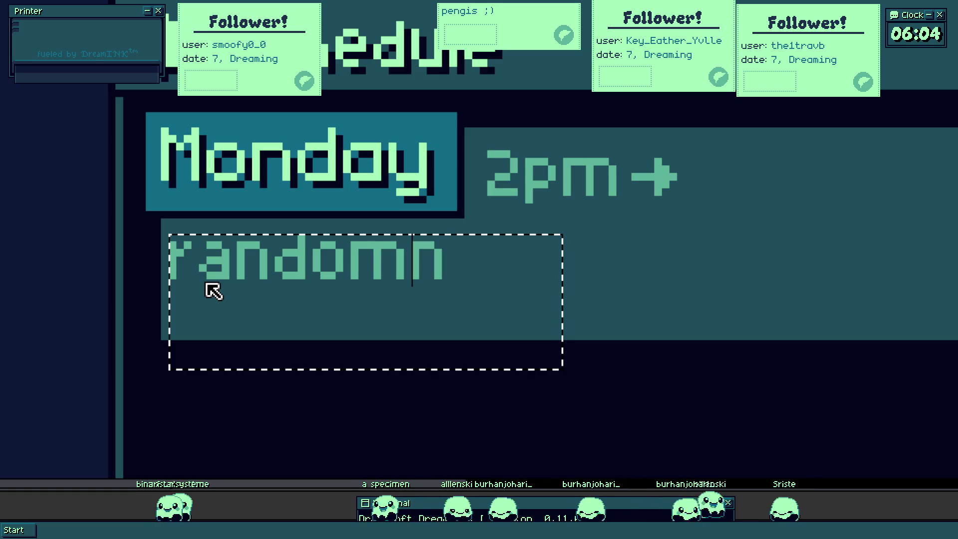
key(BackSpace)
text(things ?)
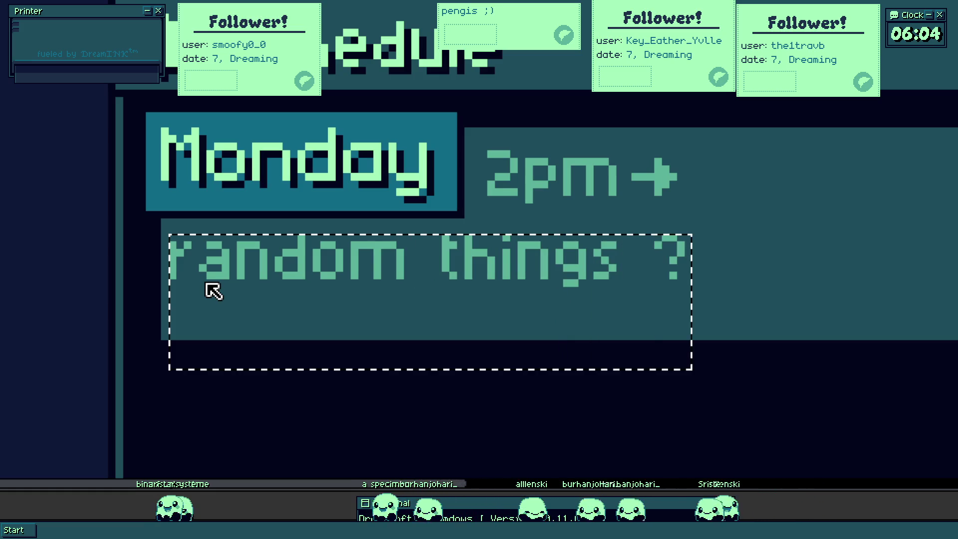
key(Return)
scroll(229, 278, up, 5)
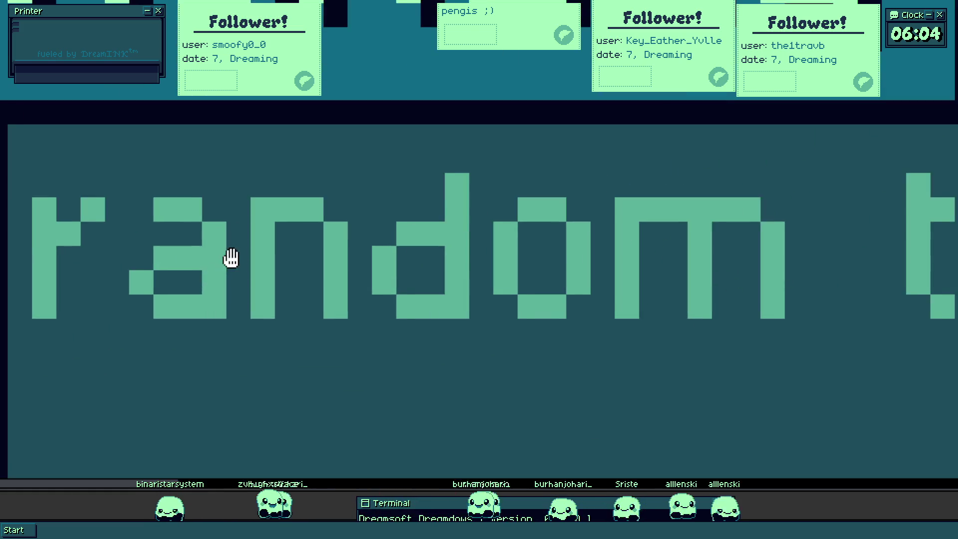
scroll(296, 231, down, 5)
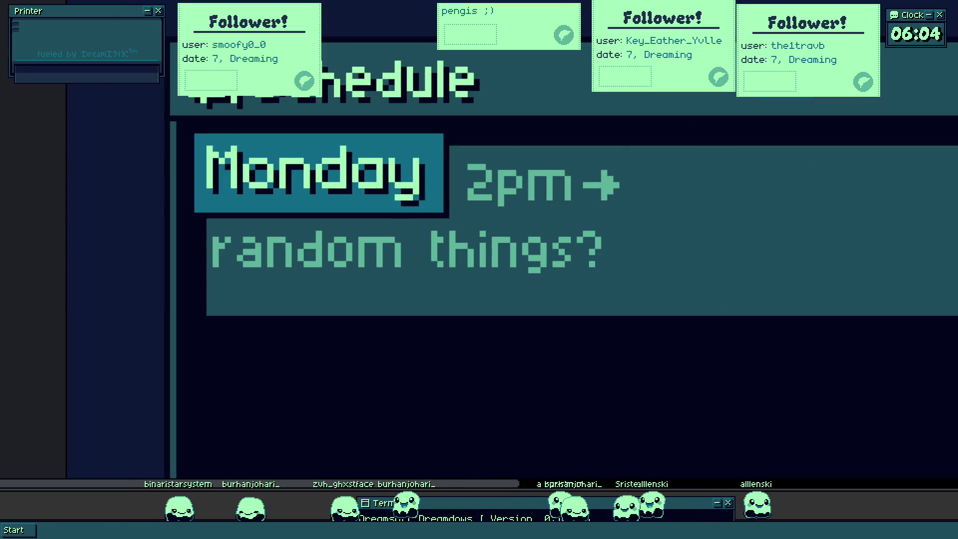
scroll(295, 231, up, 1)
- Nudge the 'random things?' text slightly right and down inside the Monday panel
drag(188, 224, 738, 336)
drag(512, 293, 522, 298)
scroll(250, 233, up, 3)
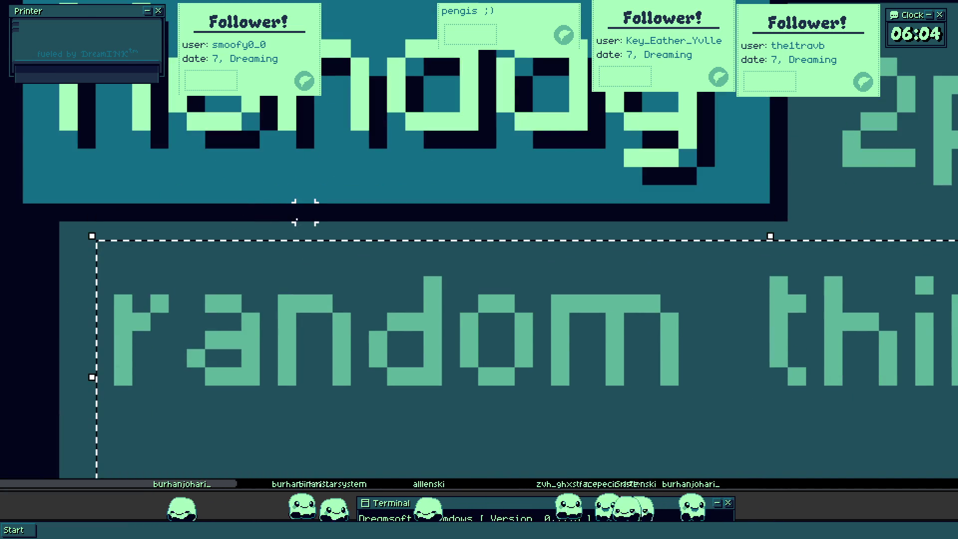
scroll(290, 225, down, 3)
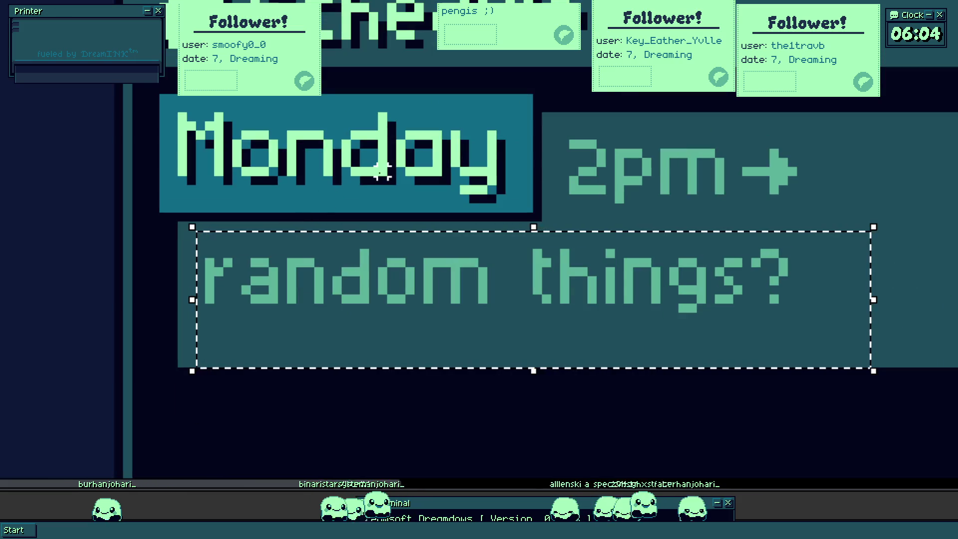
click(364, 187)
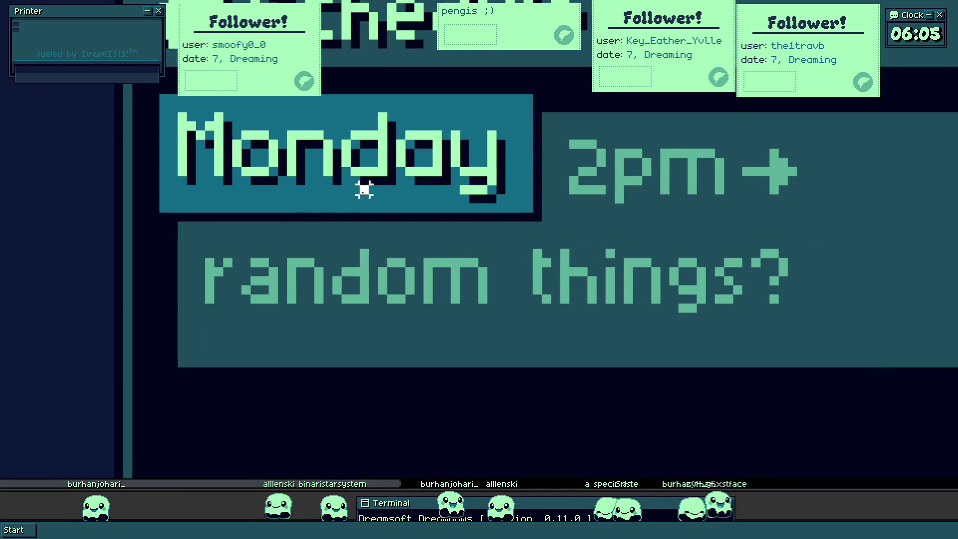
scroll(351, 205, down, 1)
scroll(348, 214, down, 2)
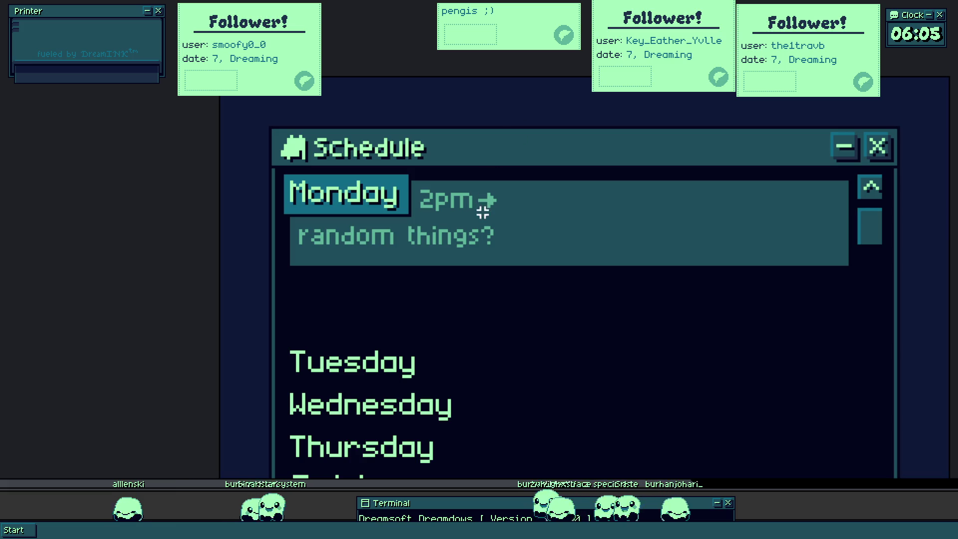
scroll(482, 212, up, 3)
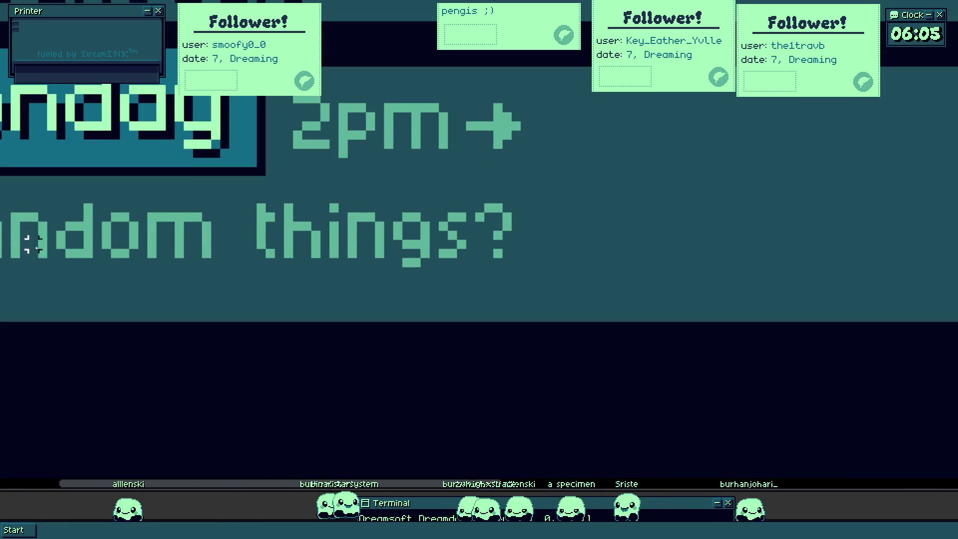
scroll(69, 242, down, 3)
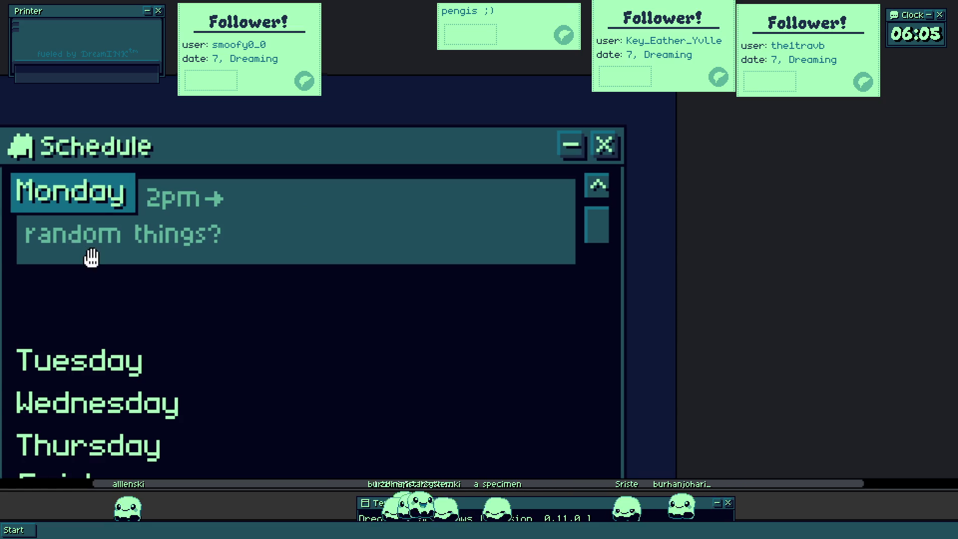
drag(87, 256, 182, 255)
scroll(242, 261, down, 2)
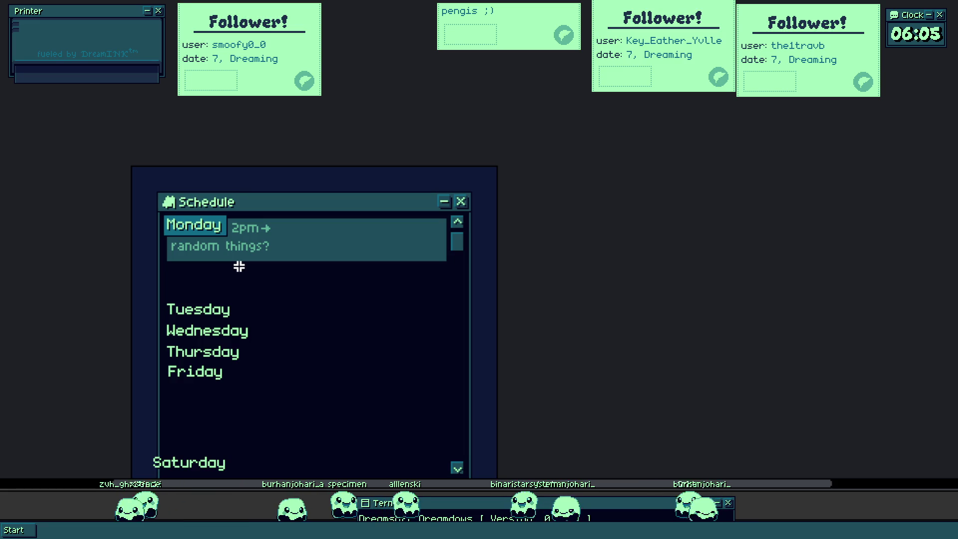
scroll(238, 267, up, 3)
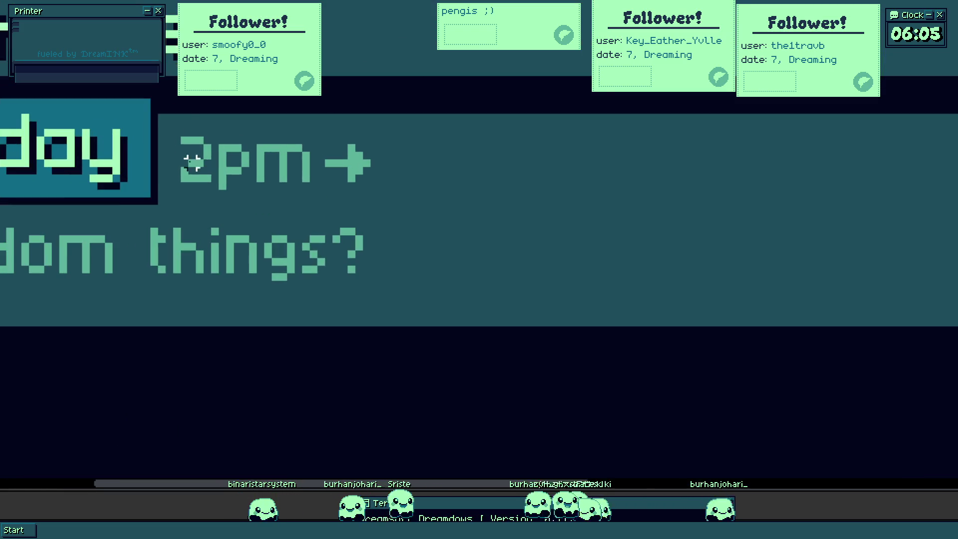
- Draw a small ring-shaped clock icon with hands left of the 2pm label
mouse_move(266, 165)
mouse_down()
mouse_move(381, 194)
mouse_move(242, 160)
mouse_up()
click(197, 172)
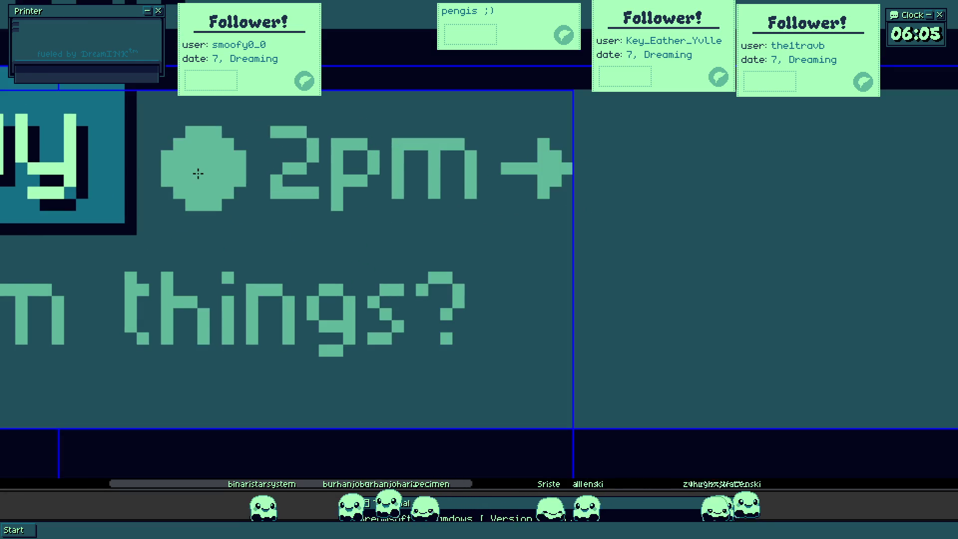
scroll(197, 172, up, 2)
drag(202, 156, 203, 148)
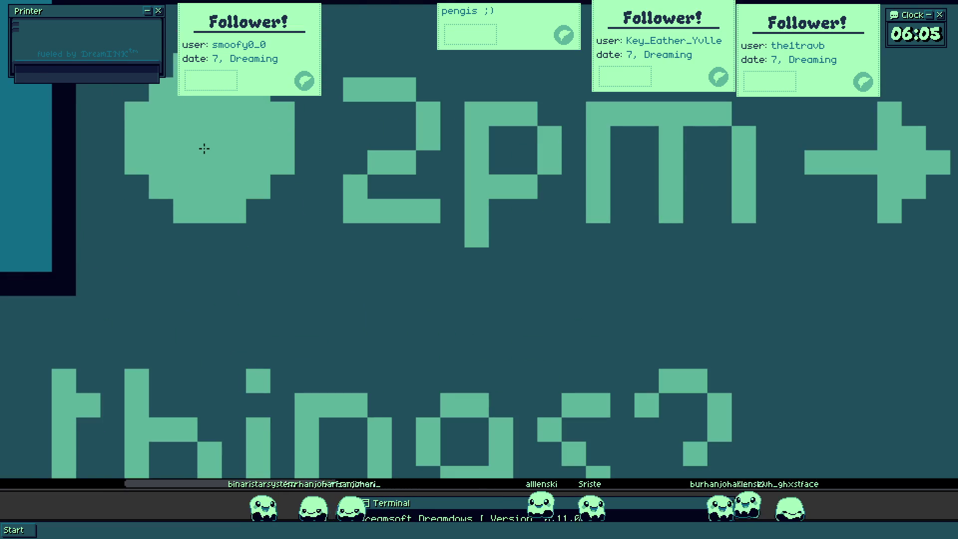
scroll(187, 139, up, 4)
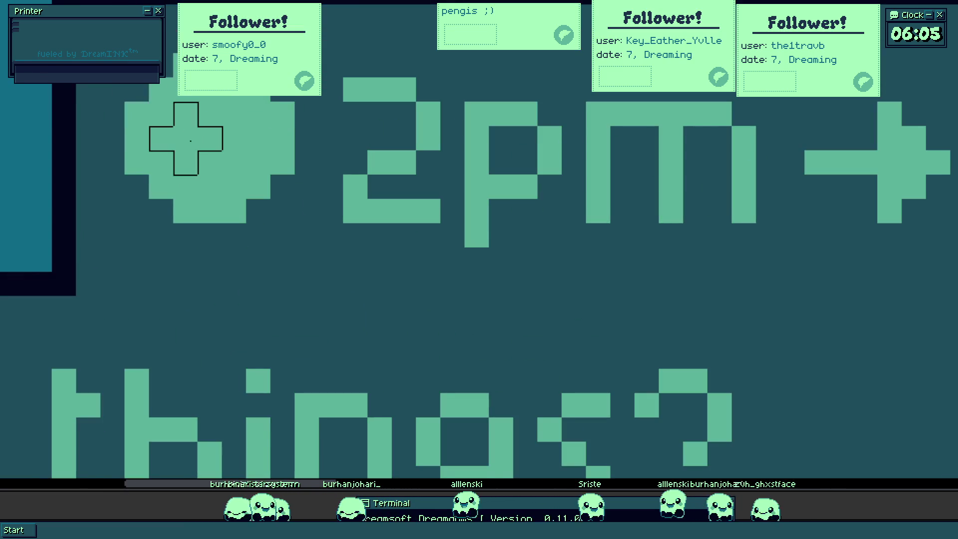
click(217, 149)
scroll(217, 149, down, 2)
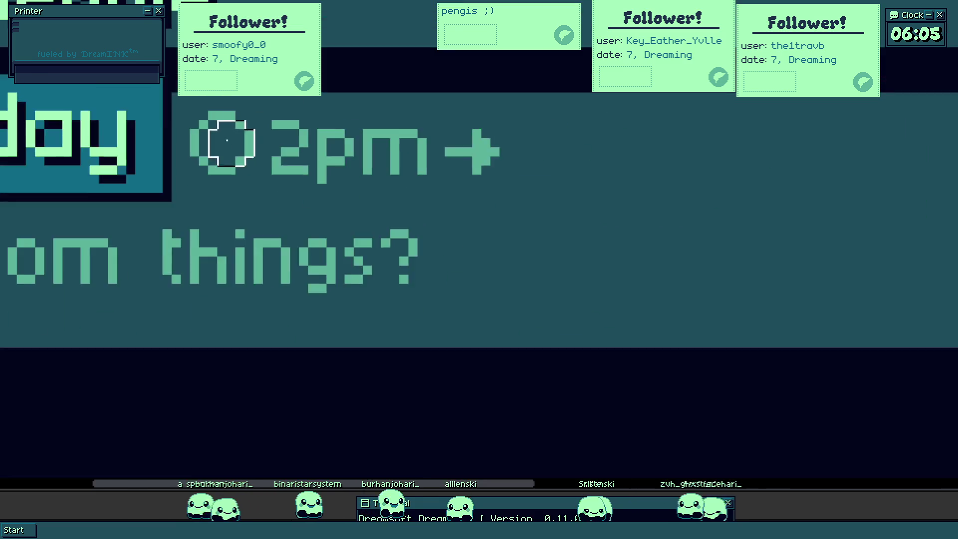
scroll(217, 149, up, 2)
drag(222, 105, 253, 151)
scroll(253, 151, down, 2)
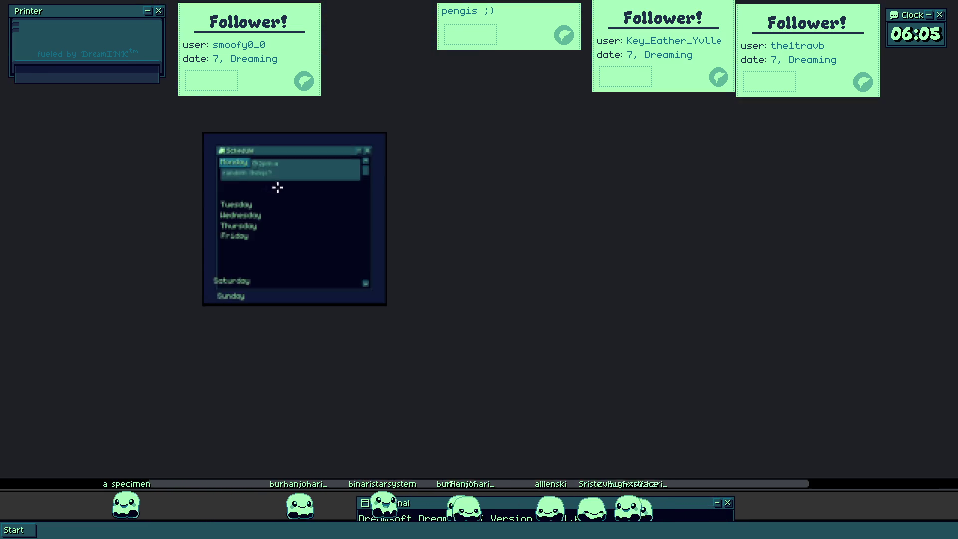
scroll(277, 188, up, 2)
scroll(307, 172, down, 2)
scroll(315, 182, up, 1)
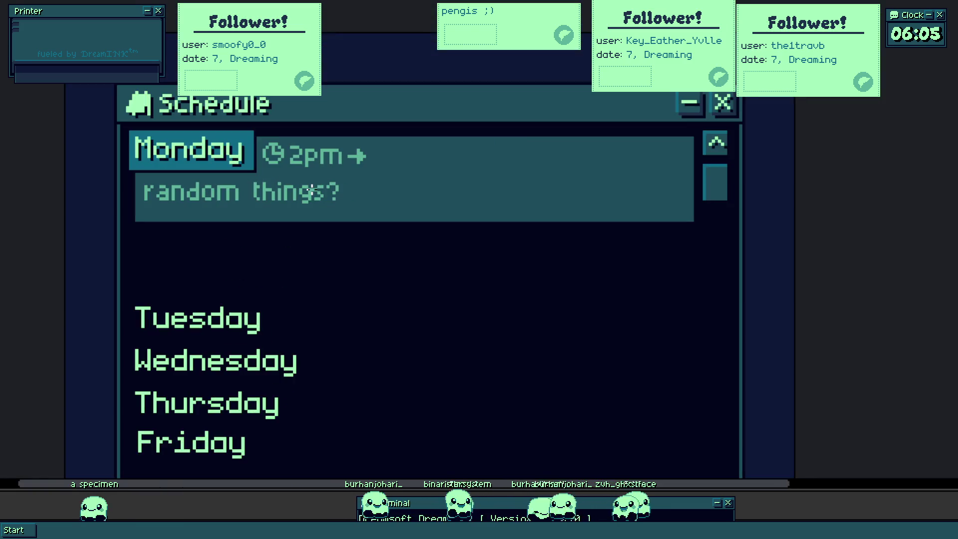
scroll(278, 143, up, 2)
scroll(277, 163, up, 1)
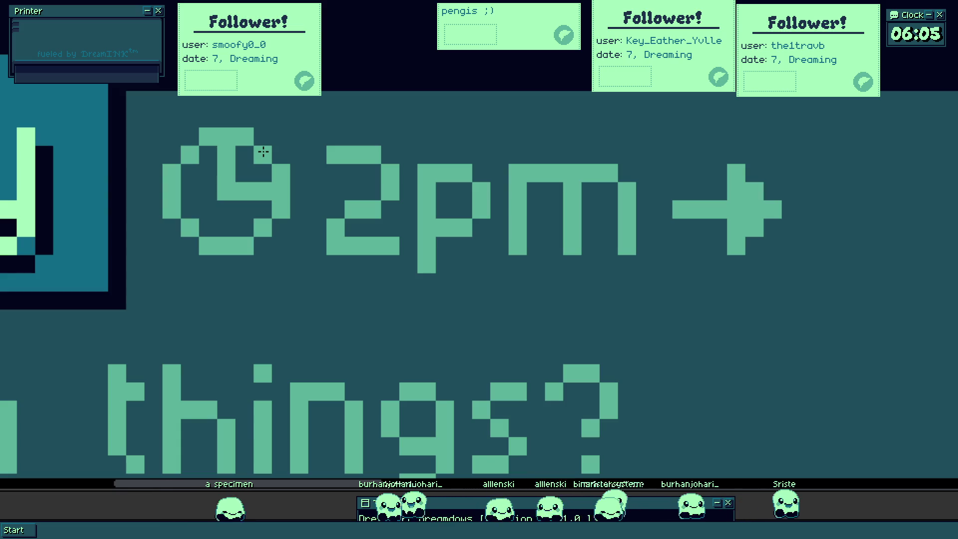
scroll(263, 152, down, 3)
scroll(272, 218, down, 2)
scroll(305, 223, up, 3)
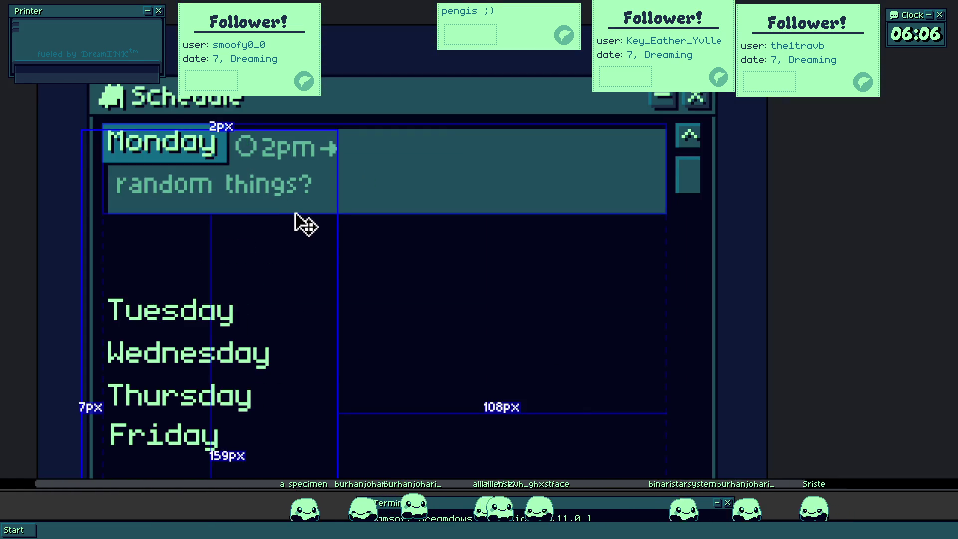
- Shift the 2pm label about 32 px left beside the Monday tab, dropping the clock icon
drag(305, 223, 282, 223)
scroll(406, 194, down, 1)
scroll(474, 212, up, 5)
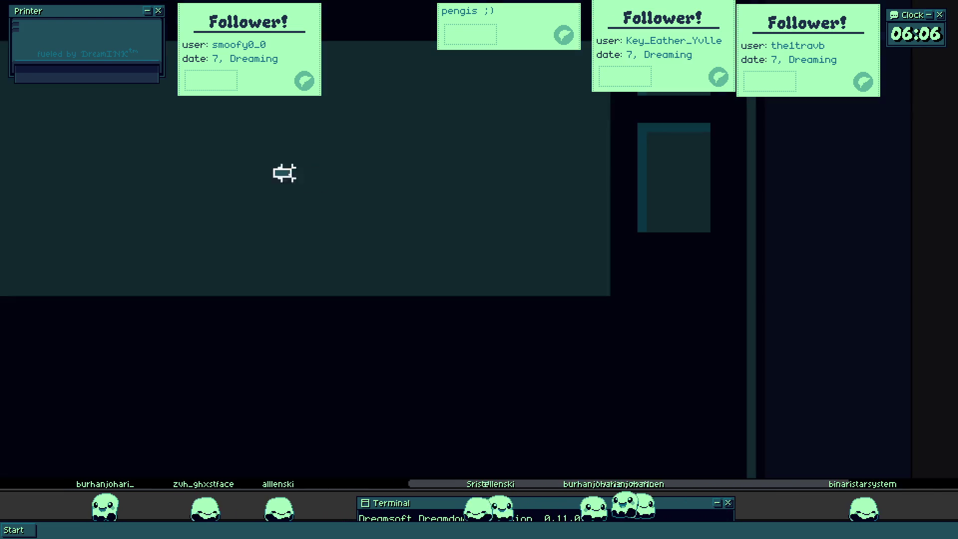
drag(274, 170, 565, 287)
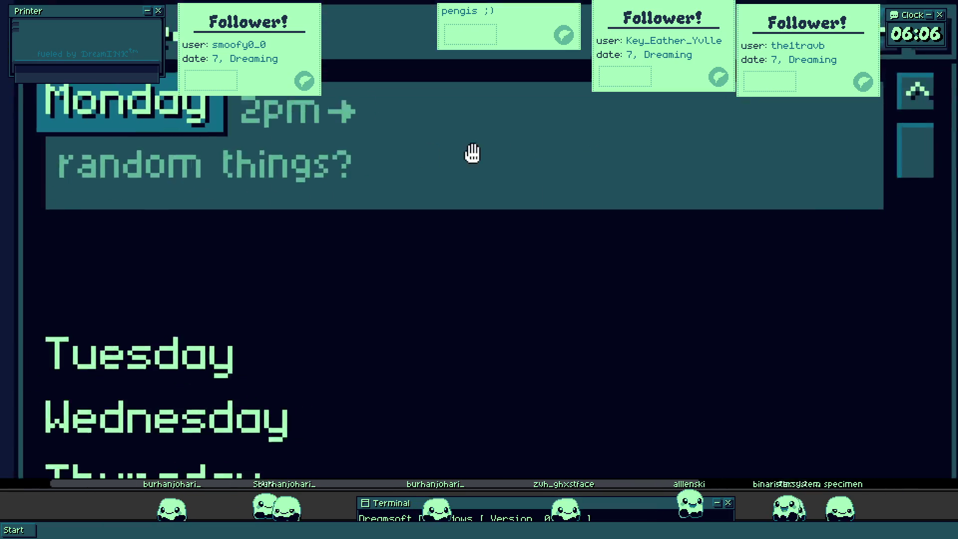
drag(55, 140, 715, 243)
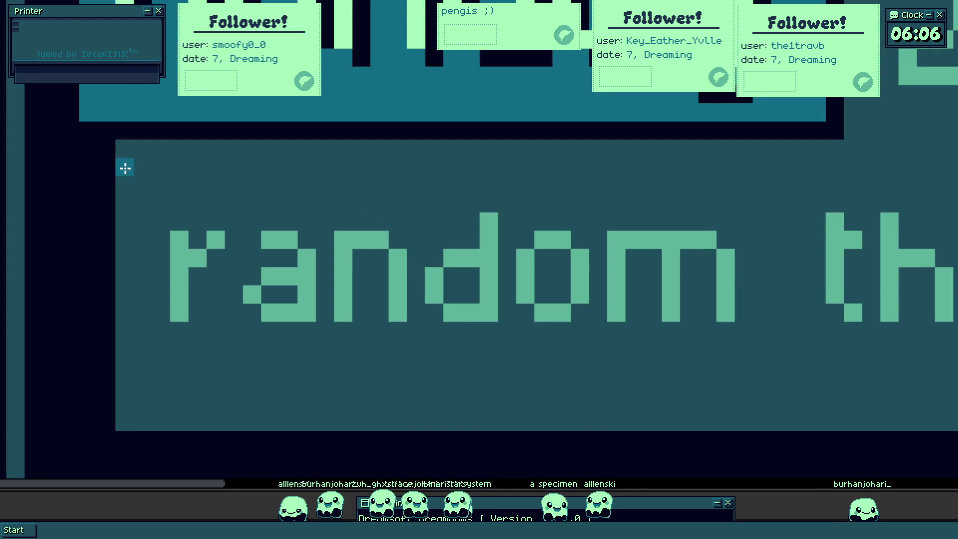
- Draw a lighter blue highlight stripe down the left edge of Monday's description panel
drag(124, 164, 138, 391)
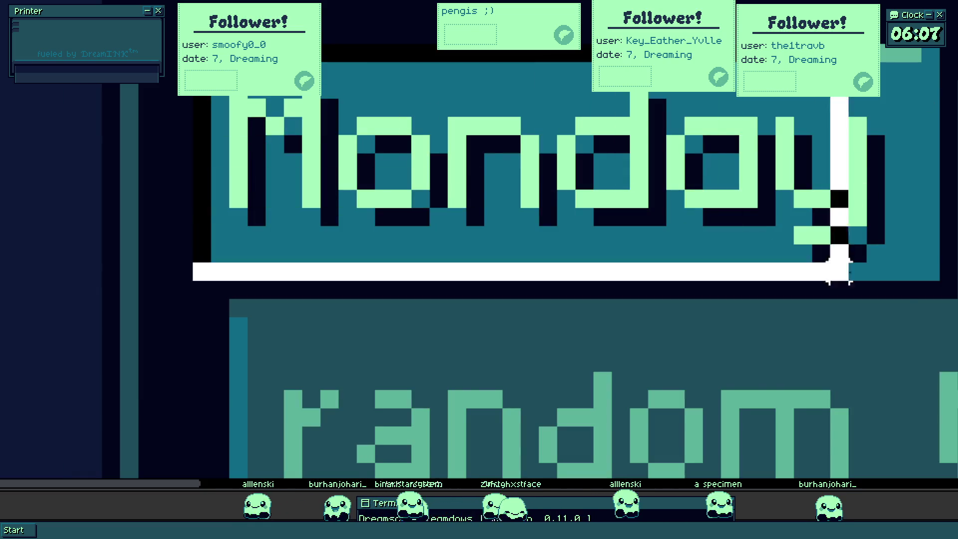
- Copy Monday's tab-and-panel frame and place the copy on the Tuesday row
drag(823, 251, 844, 250)
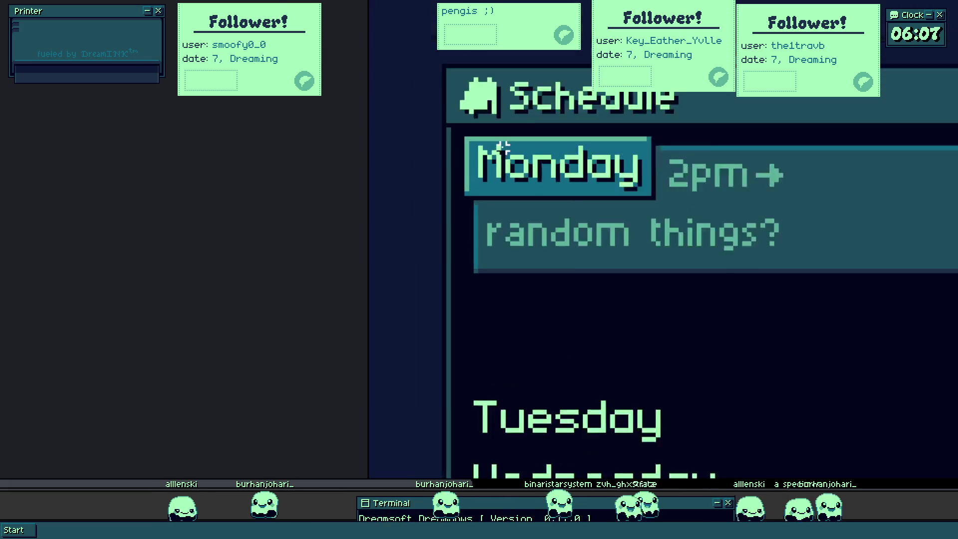
drag(440, 133, 737, 235)
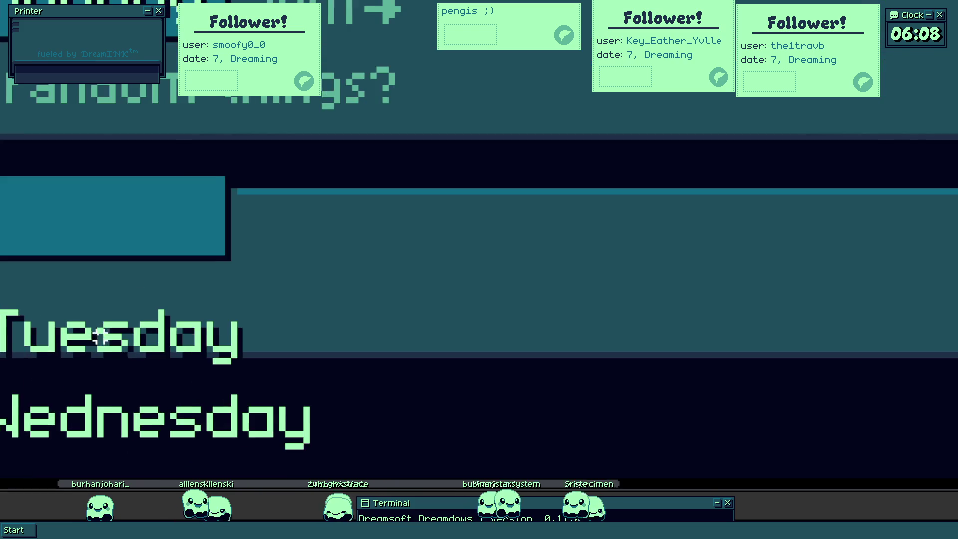
drag(121, 338, 123, 338)
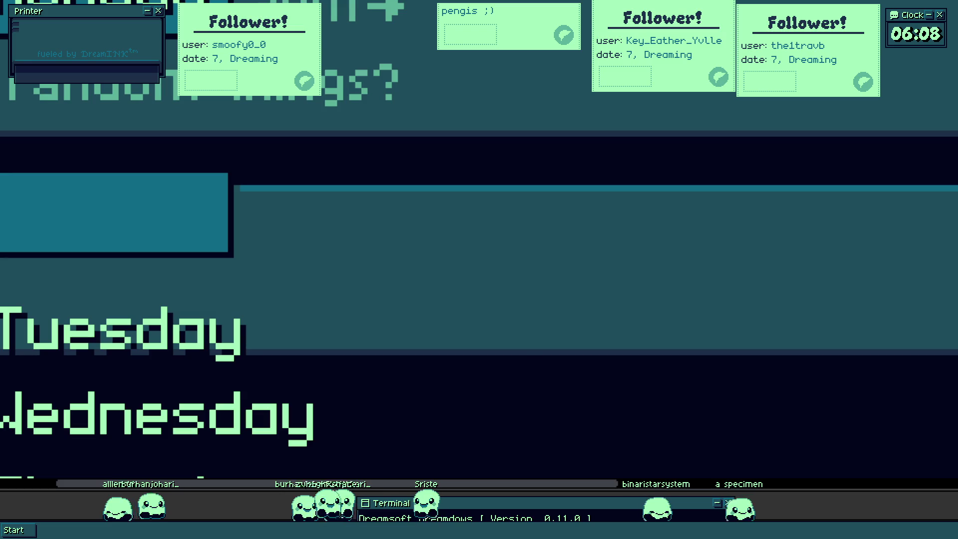
- Move the Tuesday label into its new tab and stretch the tab's right end wider
drag(296, 374, 82, 245)
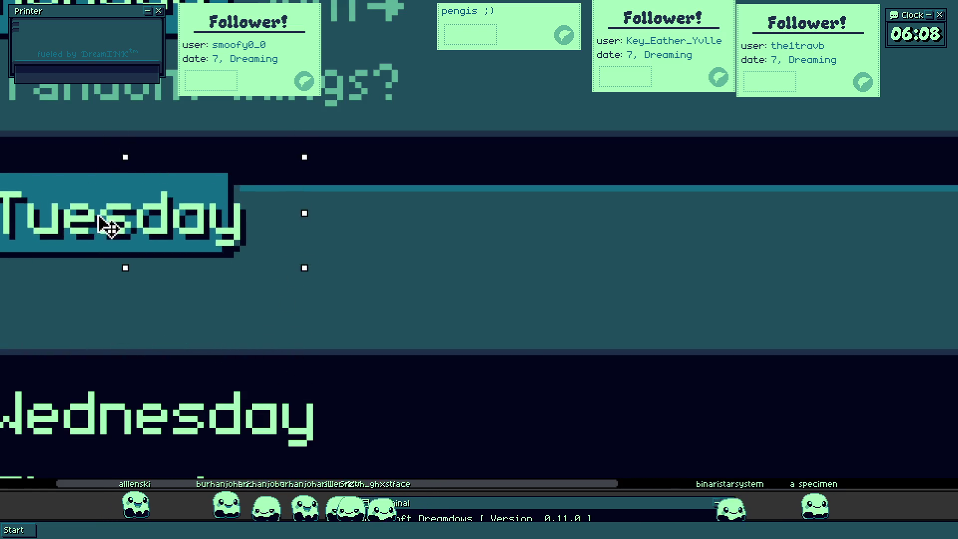
scroll(106, 220, down, 3)
scroll(179, 314, up, 3)
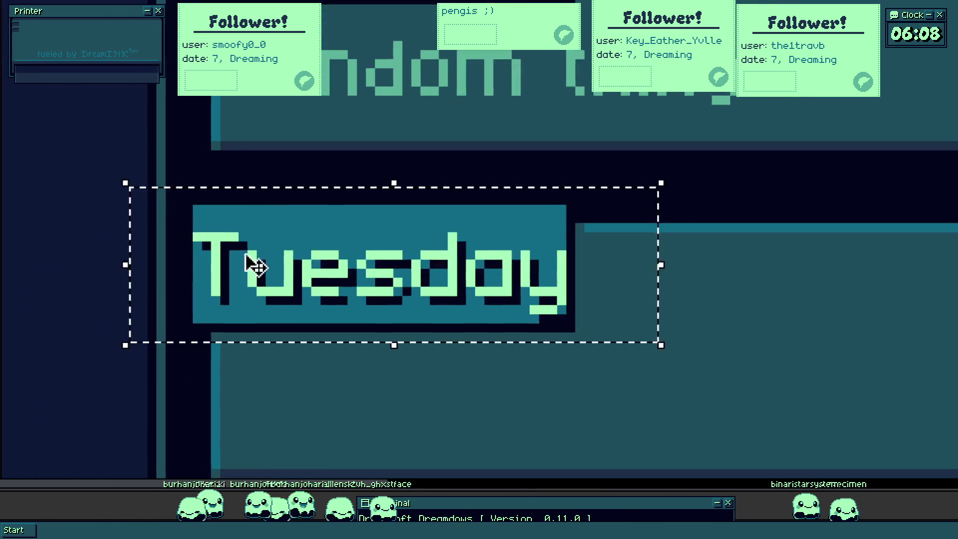
scroll(253, 263, up, 5)
scroll(298, 268, down, 3)
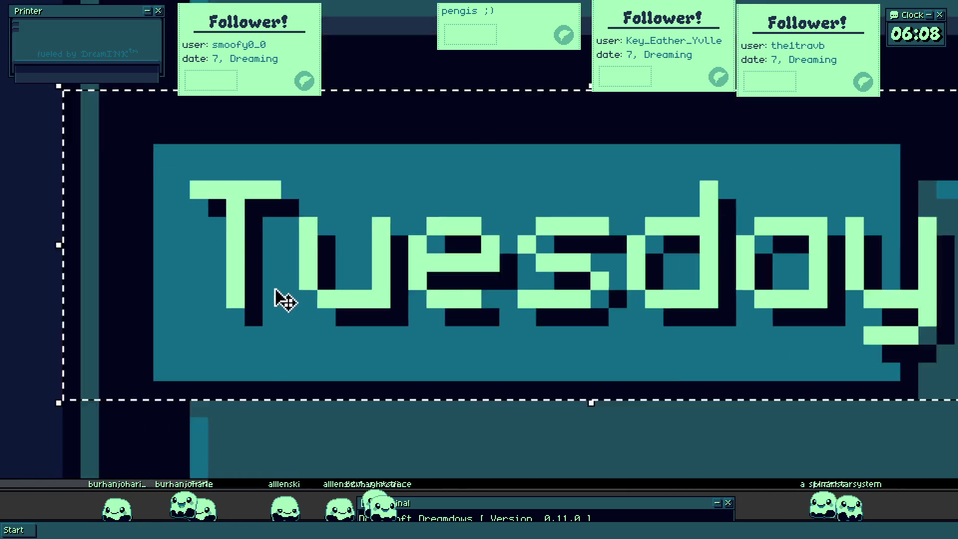
scroll(326, 310, down, 2)
scroll(325, 225, up, 2)
scroll(210, 149, up, 4)
scroll(202, 172, down, 3)
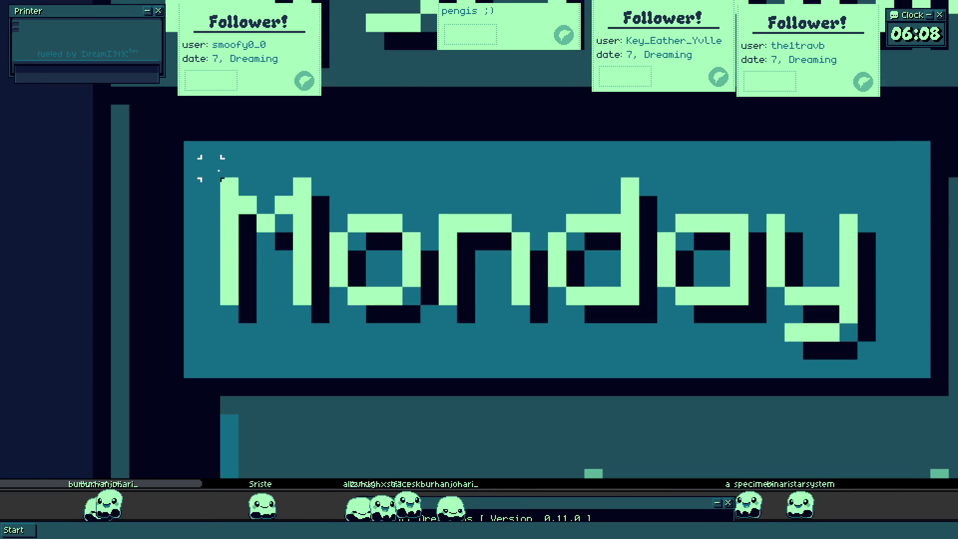
scroll(306, 118, up, 2)
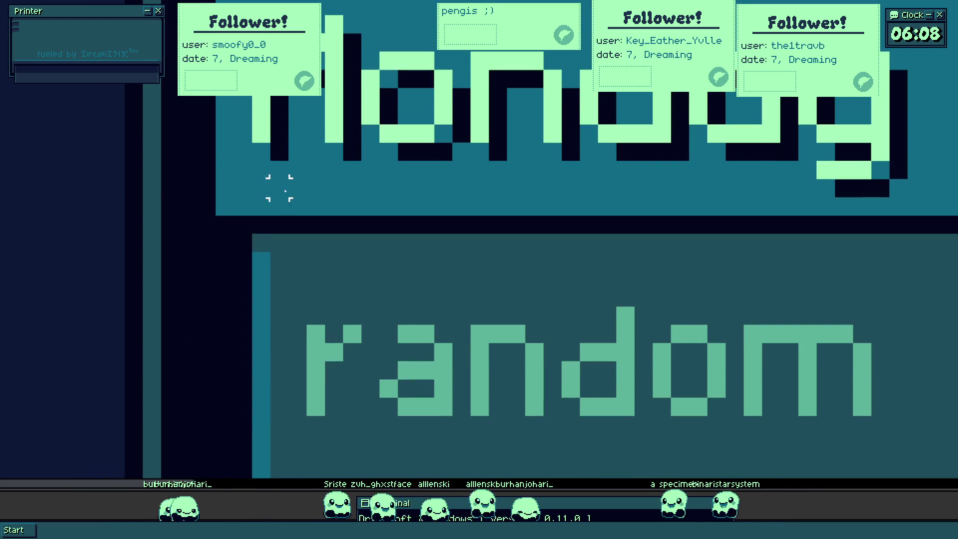
scroll(300, 264, down, 3)
scroll(364, 214, down, 2)
scroll(381, 271, down, 1)
click(466, 402)
scroll(438, 307, up, 3)
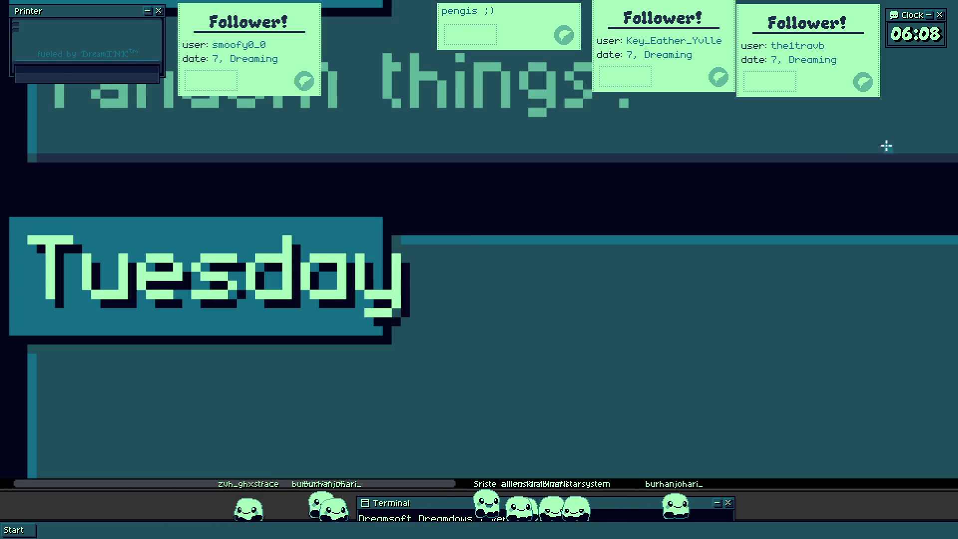
scroll(364, 332, up, 2)
drag(390, 430, 314, 154)
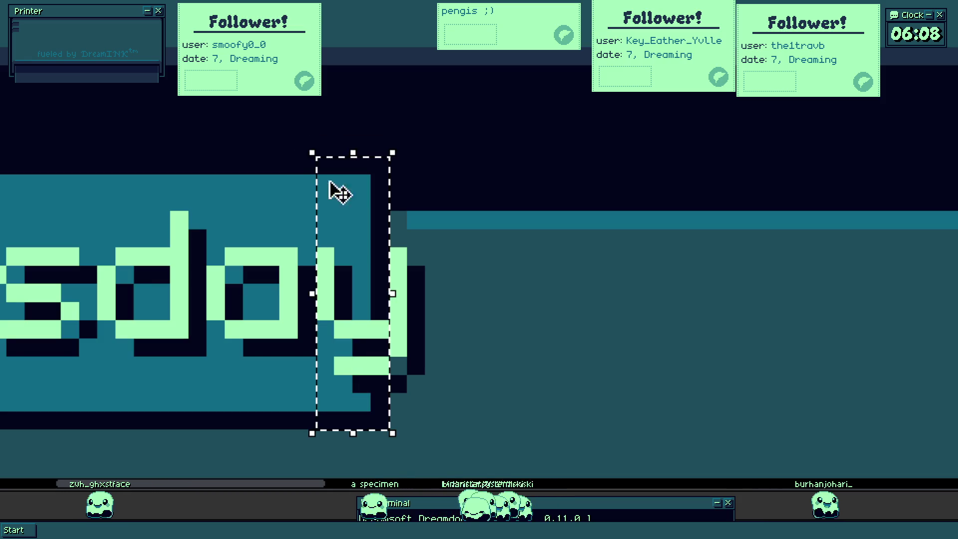
drag(393, 293, 483, 297)
click(525, 274)
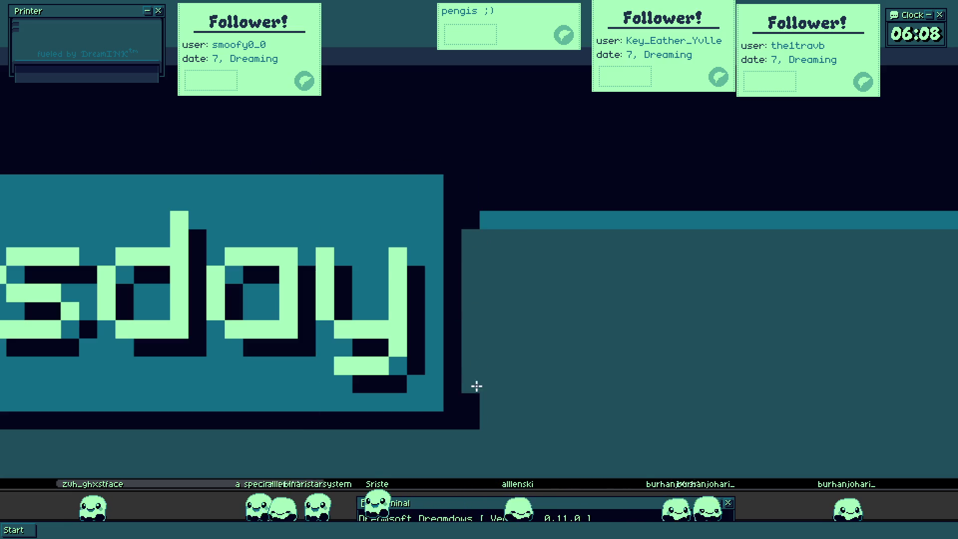
scroll(479, 221, down, 3)
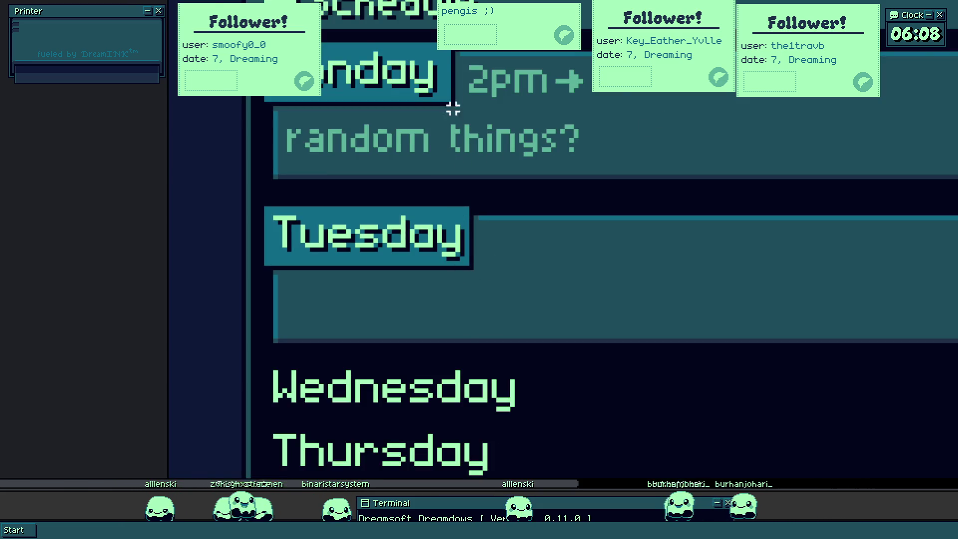
scroll(449, 97, up, 1)
scroll(441, 90, up, 1)
scroll(441, 225, down, 3)
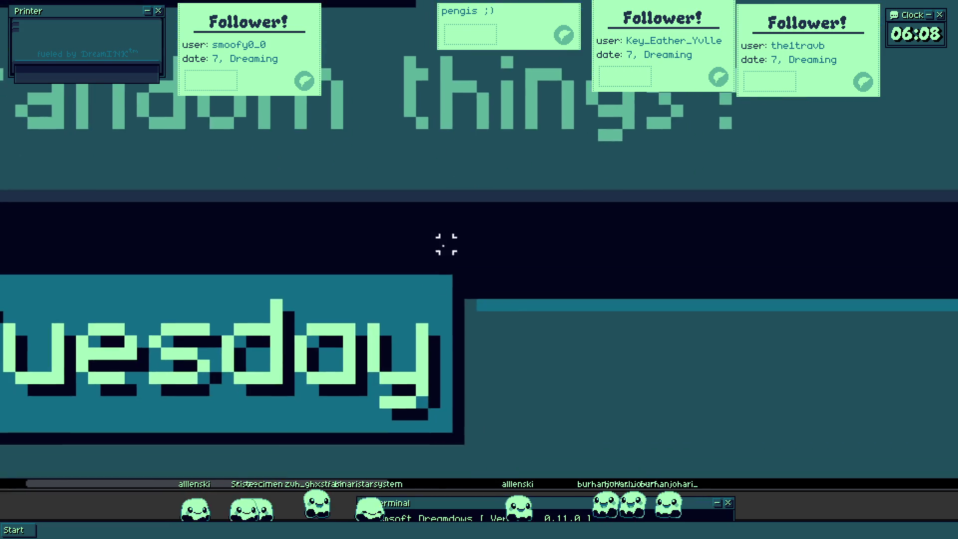
- Widen the tab's right edge further to fit 'Tuesday' and recentre the view on the panels
drag(455, 205, 364, 384)
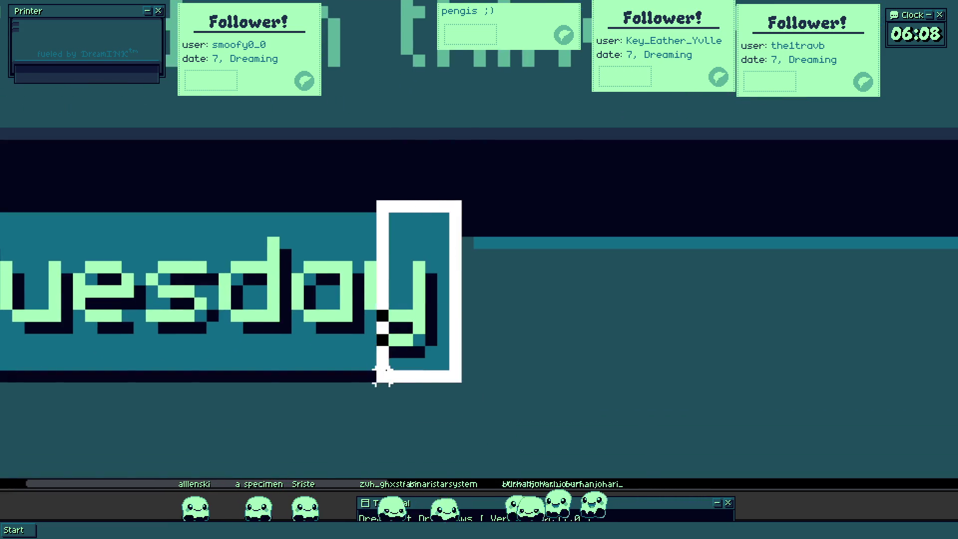
drag(550, 160, 414, 298)
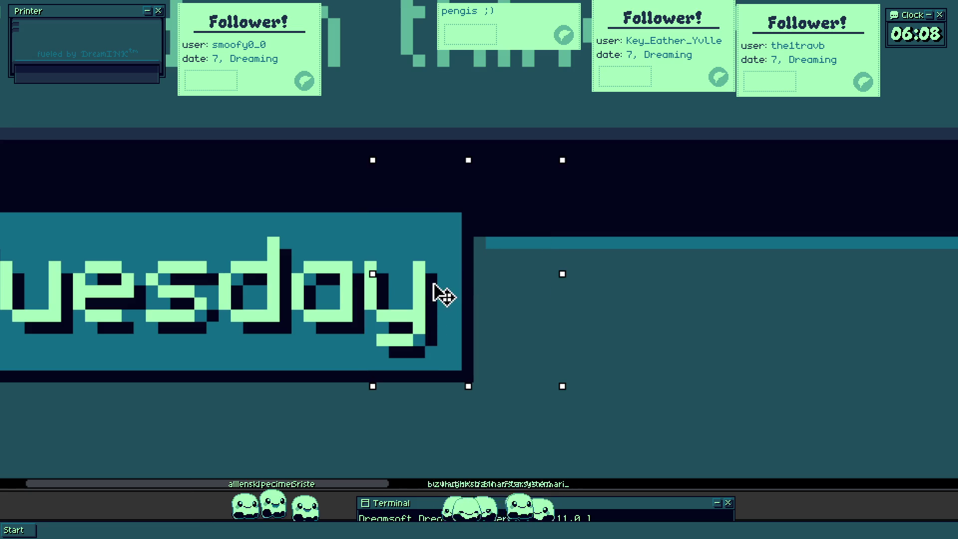
key(ctrl+d)
scroll(539, 300, down, 2)
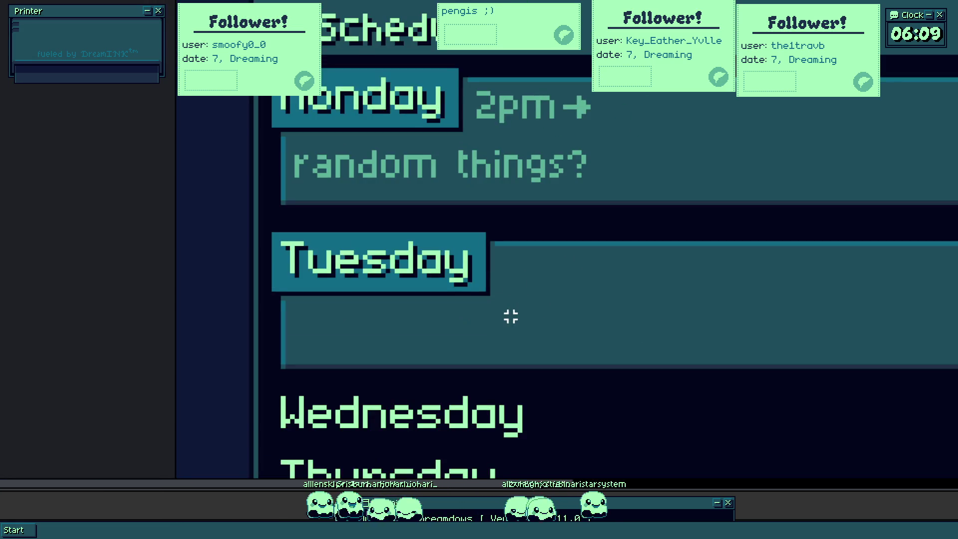
scroll(510, 317, down, 1)
scroll(492, 272, down, 1)
drag(505, 279, 407, 285)
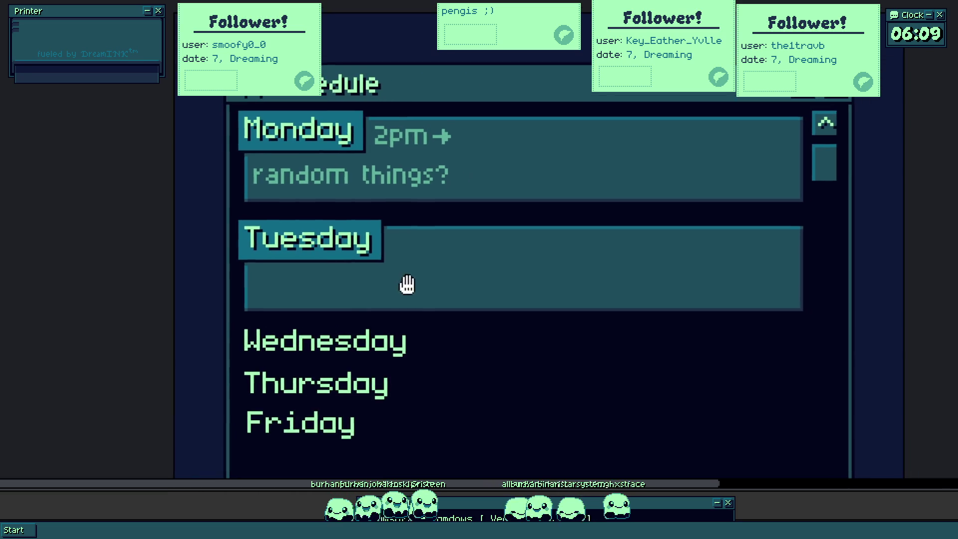
drag(444, 314, 451, 249)
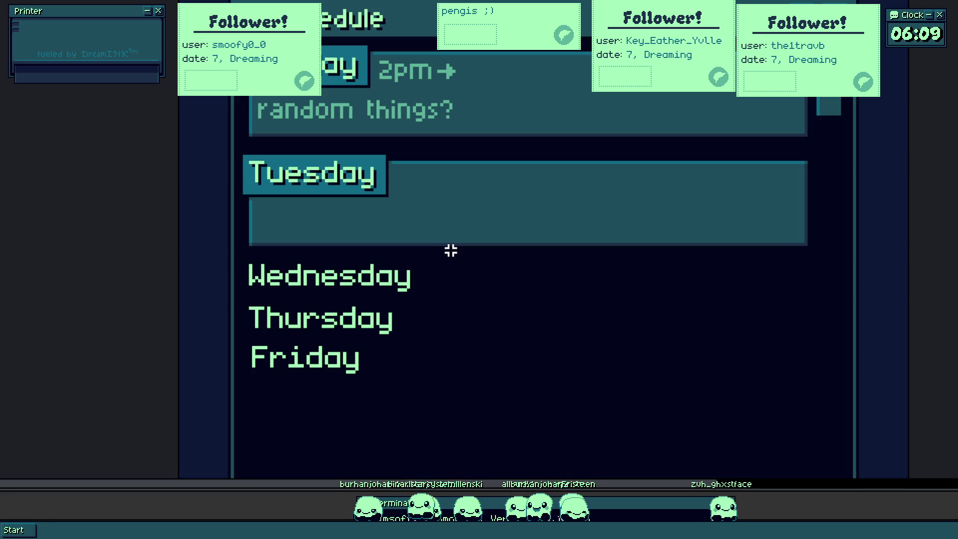
scroll(420, 142, down, 1)
scroll(381, 187, up, 3)
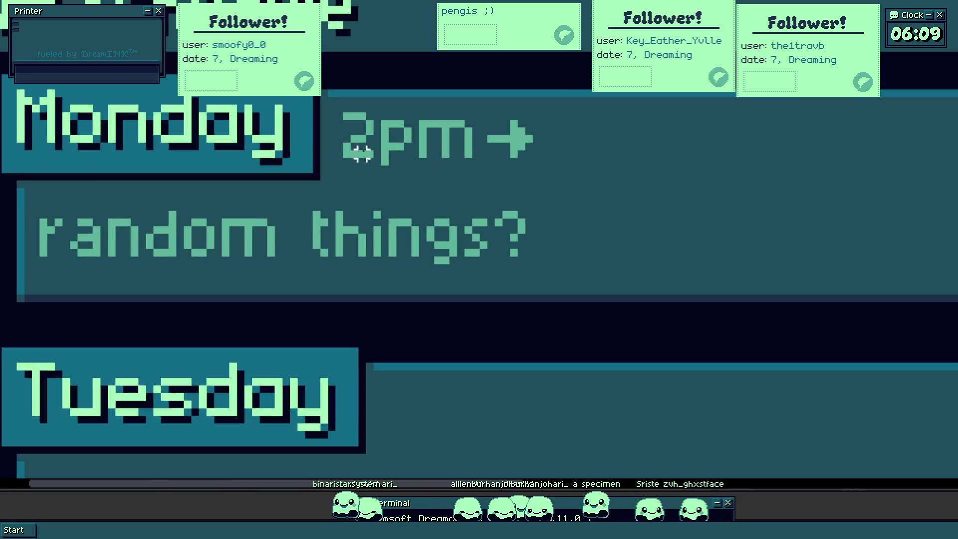
scroll(358, 144, down, 2)
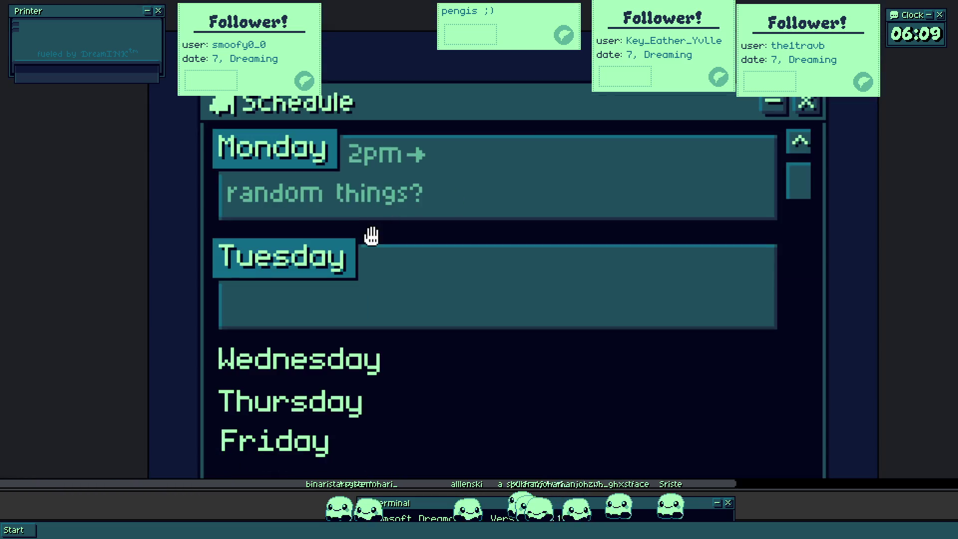
scroll(370, 236, up, 2)
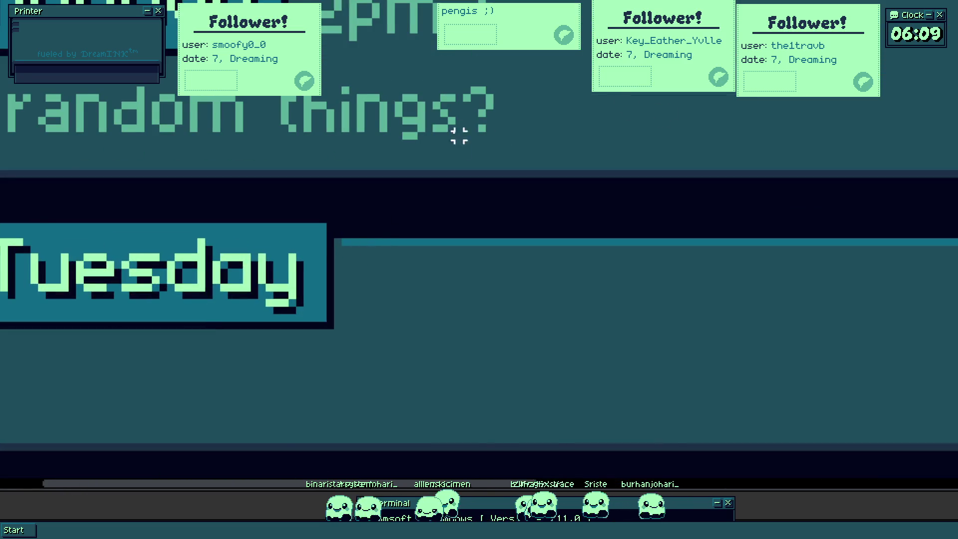
scroll(459, 136, down, 1)
- Copy Monday's '2pm →' tag and 'random things?' panel down to the Tuesday row
drag(37, 166, 531, 241)
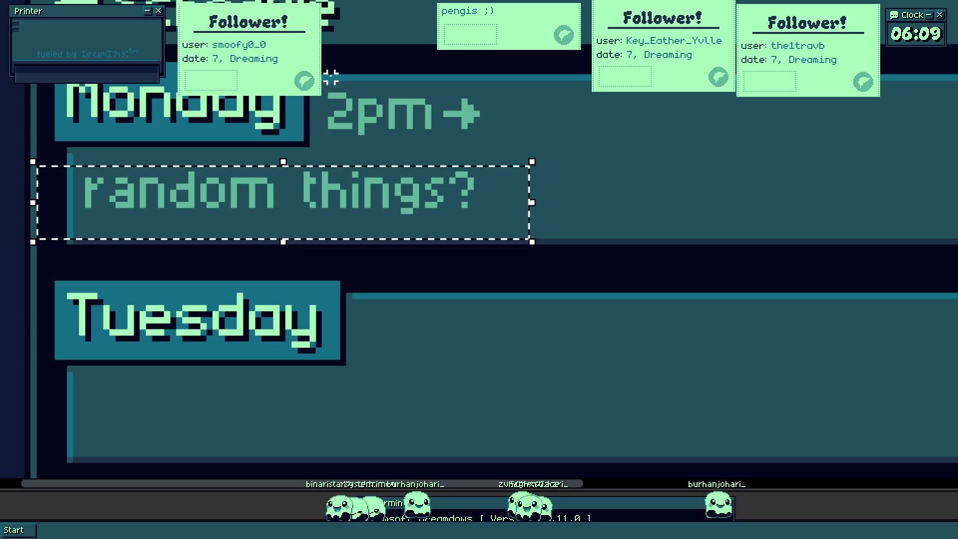
drag(310, 74, 531, 197)
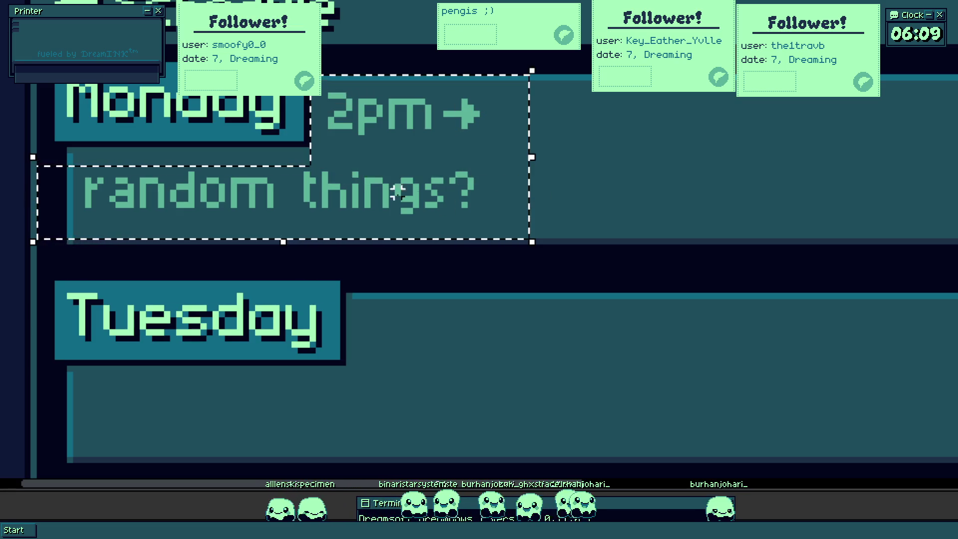
key(ctrl+d)
drag(413, 91, 450, 252)
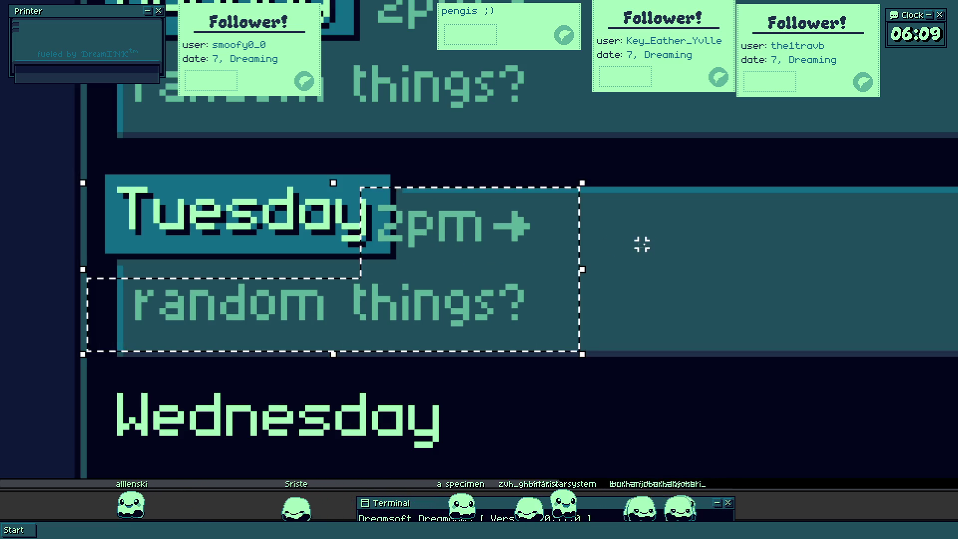
scroll(411, 261, up, 1)
scroll(410, 262, up, 1)
drag(355, 242, 651, 150)
scroll(494, 161, down, 1)
scroll(347, 193, up, 1)
scroll(300, 140, down, 1)
scroll(331, 139, down, 1)
scroll(439, 319, up, 1)
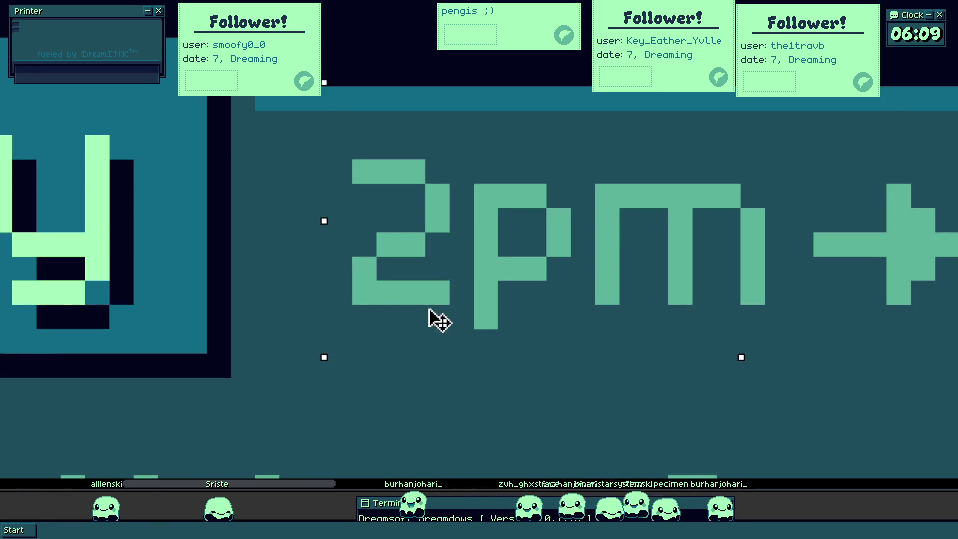
scroll(374, 321, up, 1)
scroll(374, 310, down, 2)
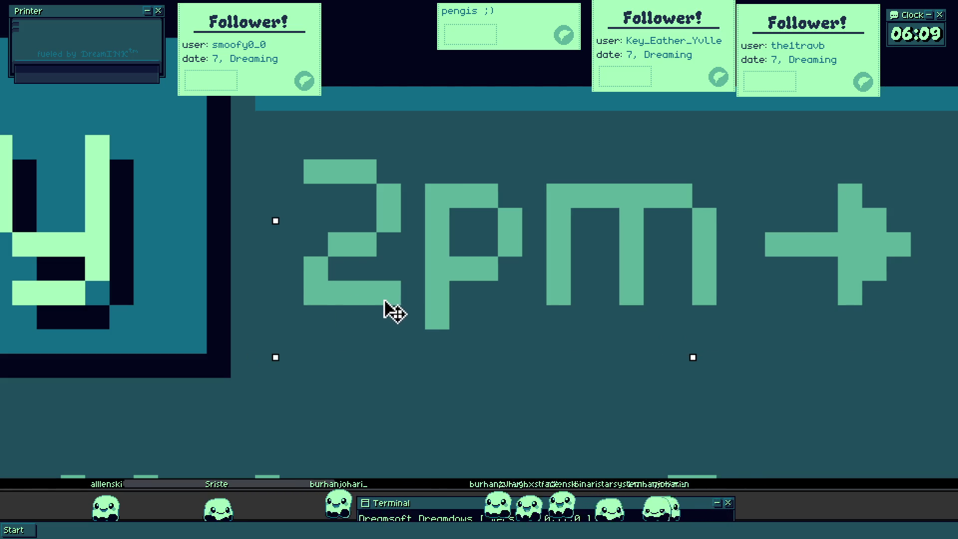
scroll(242, 280, up, 1)
scroll(439, 292, up, 1)
scroll(272, 303, up, 1)
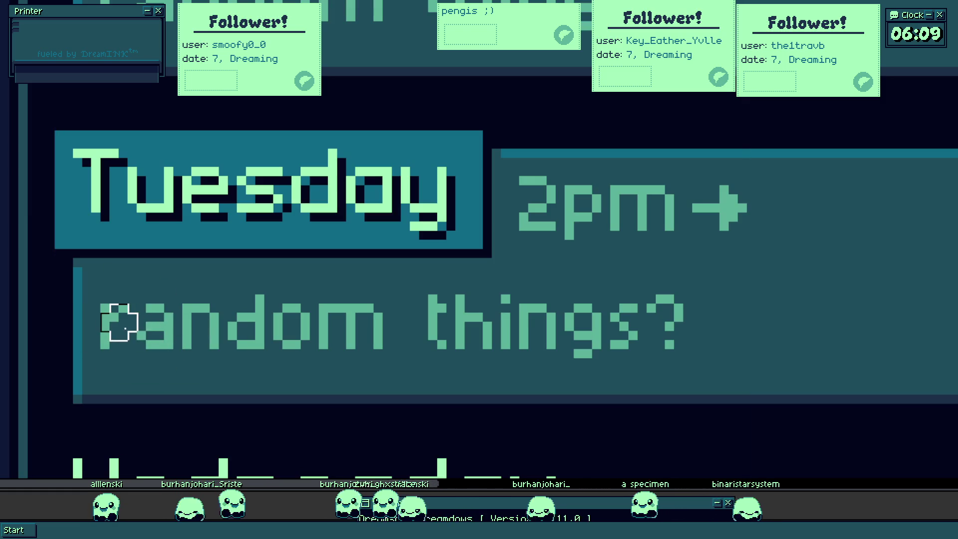
scroll(124, 315, up, 1)
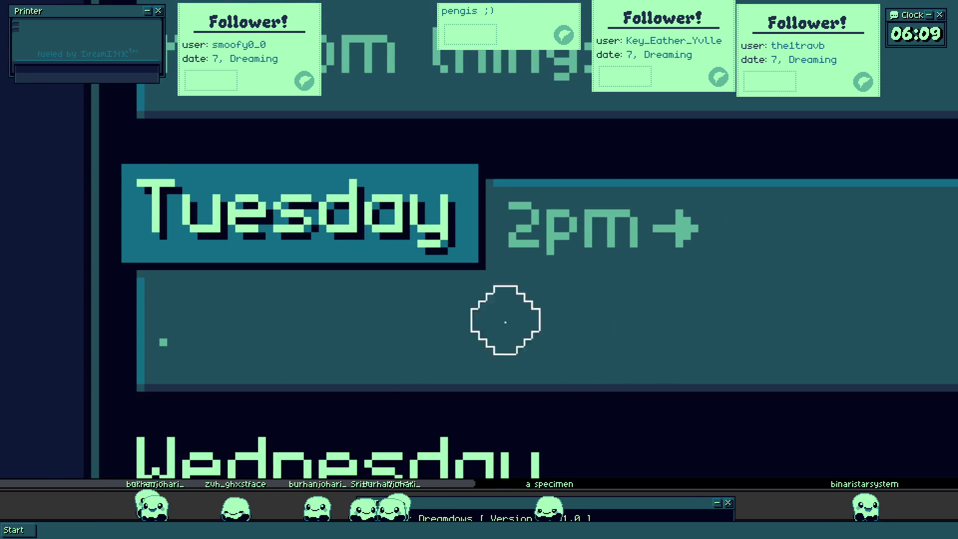
- Write 'art → ???' in Tuesday's panel, nudge it into place and thicken the arrow
drag(145, 292, 582, 364)
text(a)
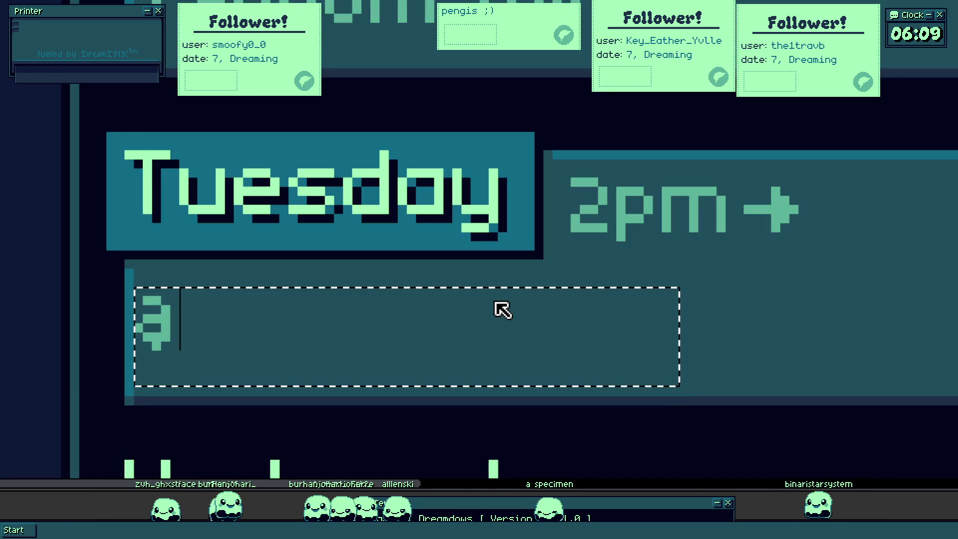
text(rt -> )
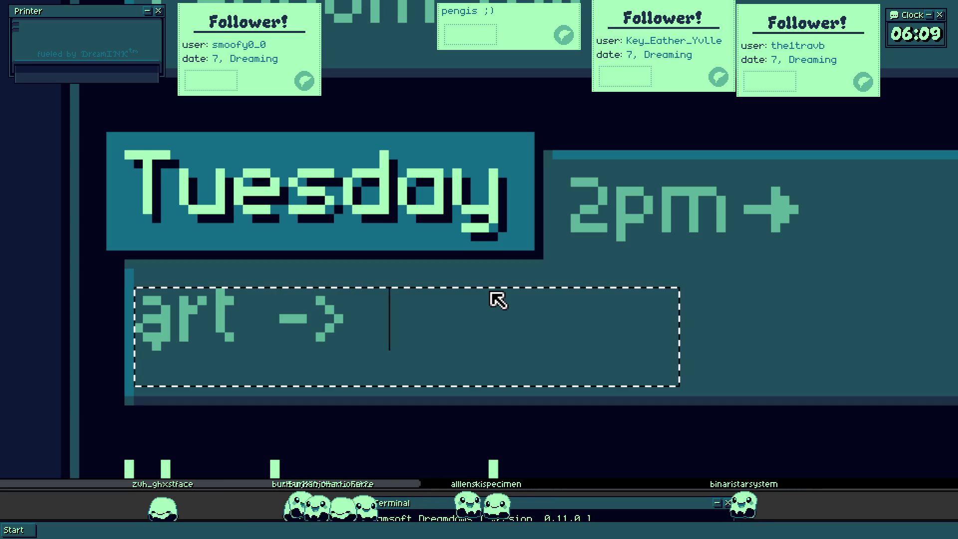
text(???)
key(Return)
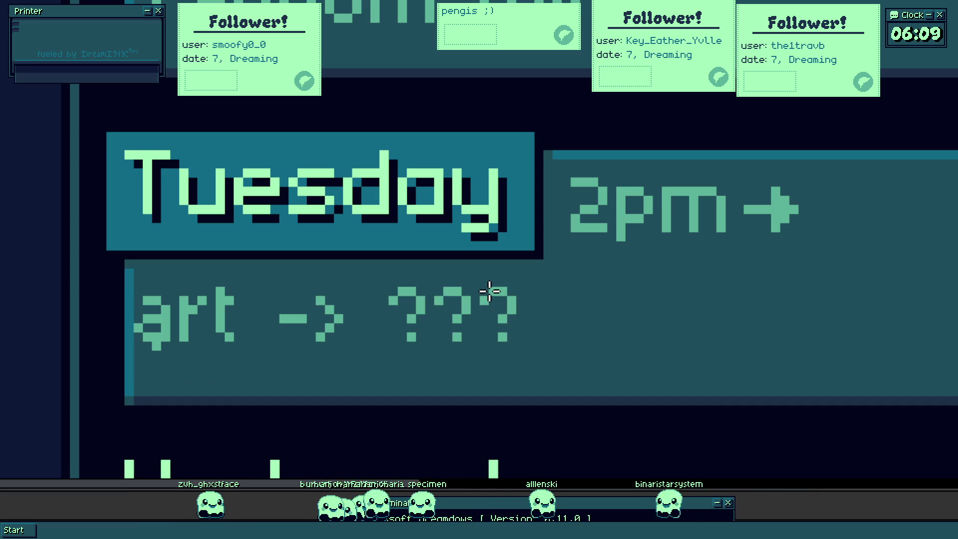
drag(137, 336, 514, 284)
drag(310, 335, 321, 342)
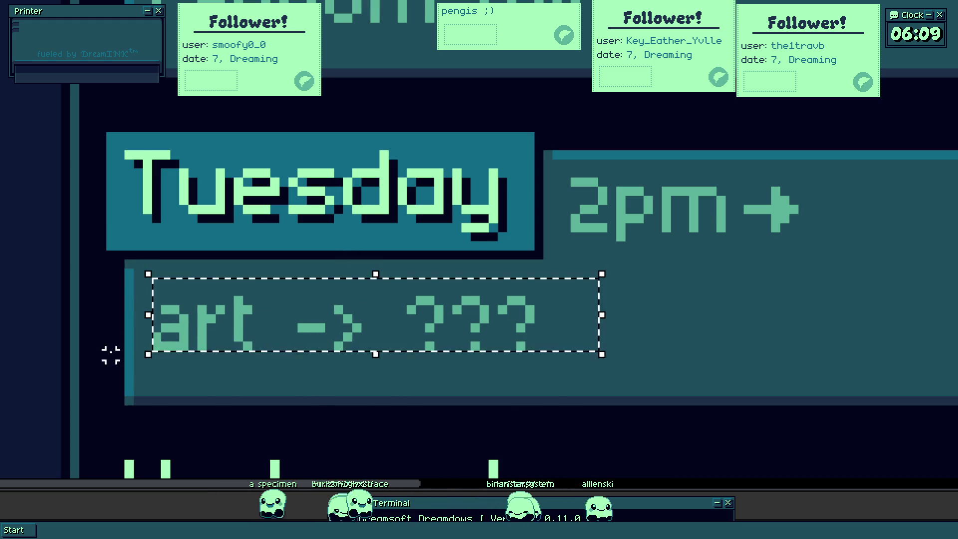
scroll(134, 352, up, 3)
scroll(198, 354, down, 2)
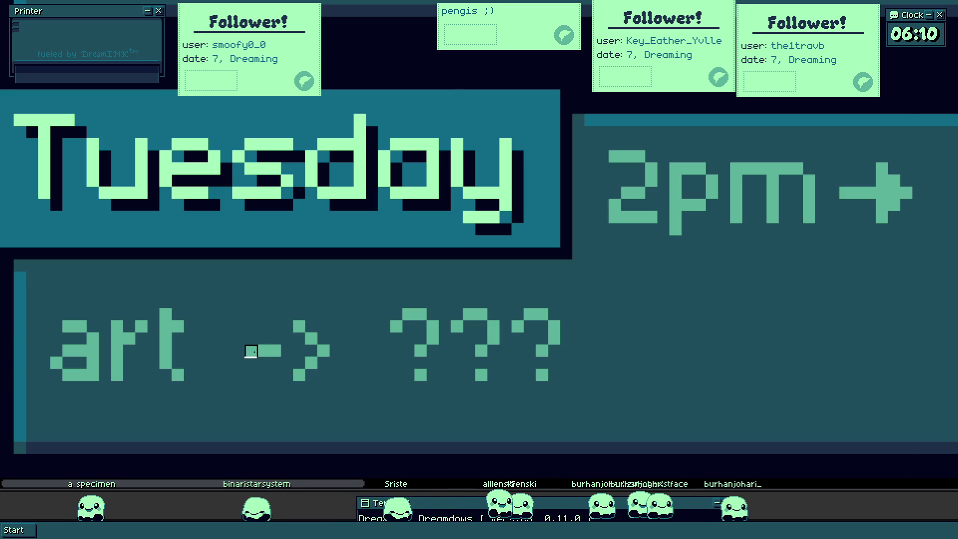
scroll(251, 352, up, 2)
mouse_move(293, 367)
mouse_down()
mouse_move(308, 315)
mouse_move(349, 340)
mouse_up()
scroll(349, 340, down, 4)
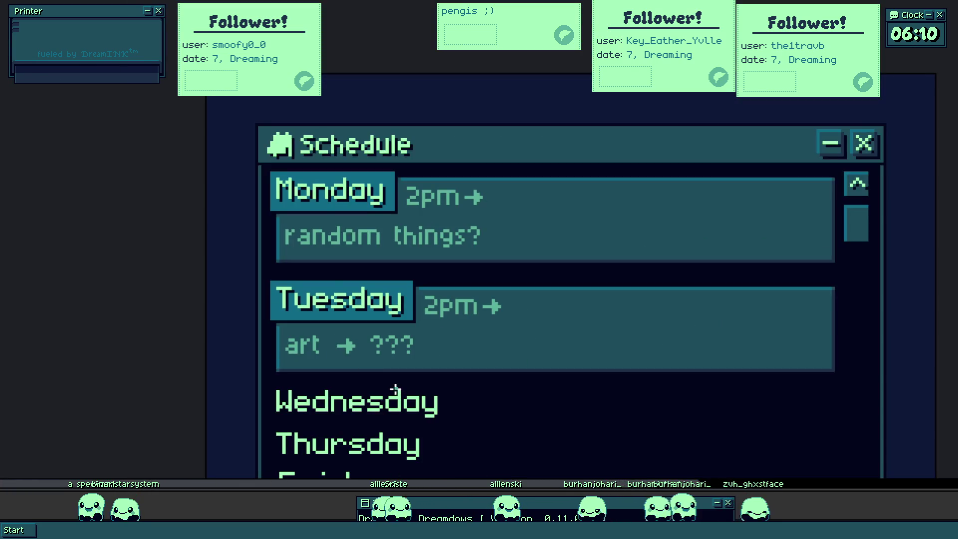
drag(392, 389, 380, 335)
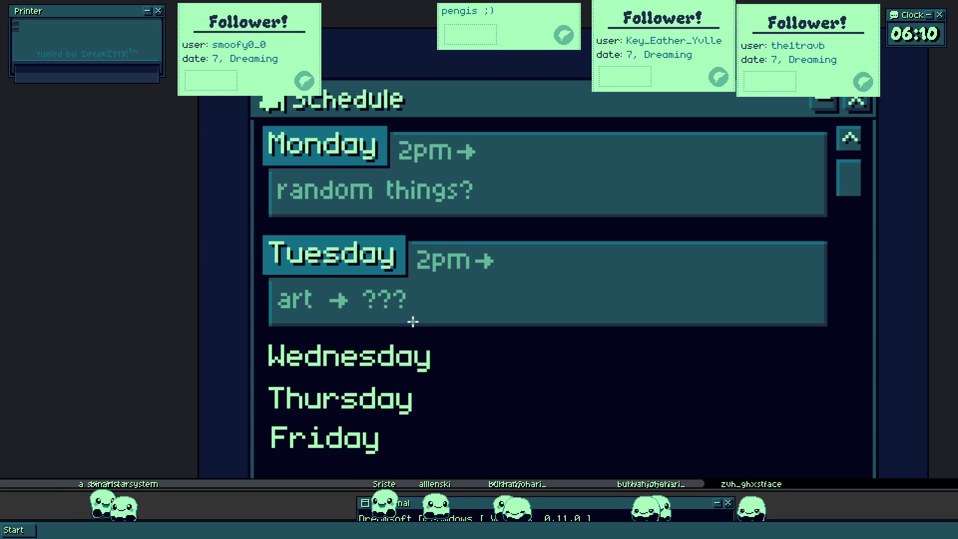
scroll(412, 321, down, 2)
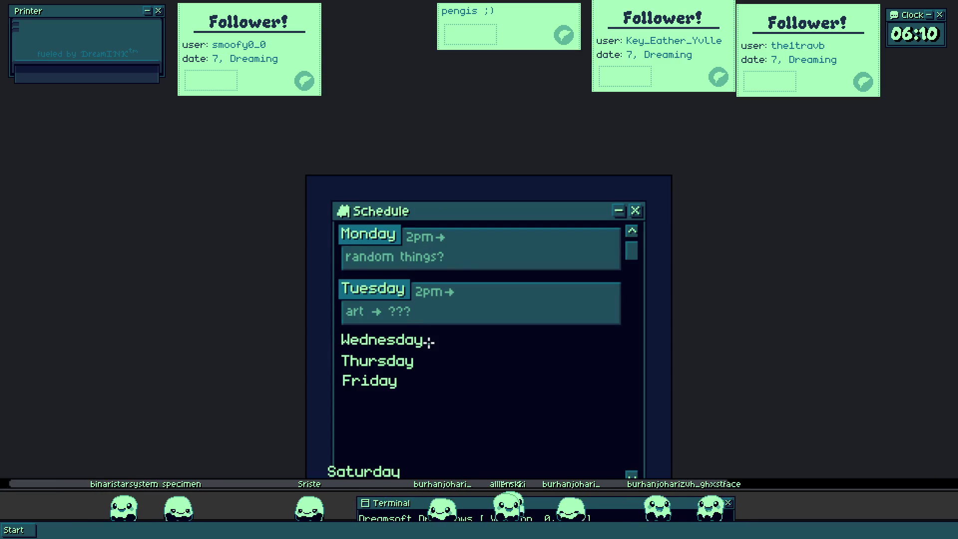
drag(428, 341, 412, 289)
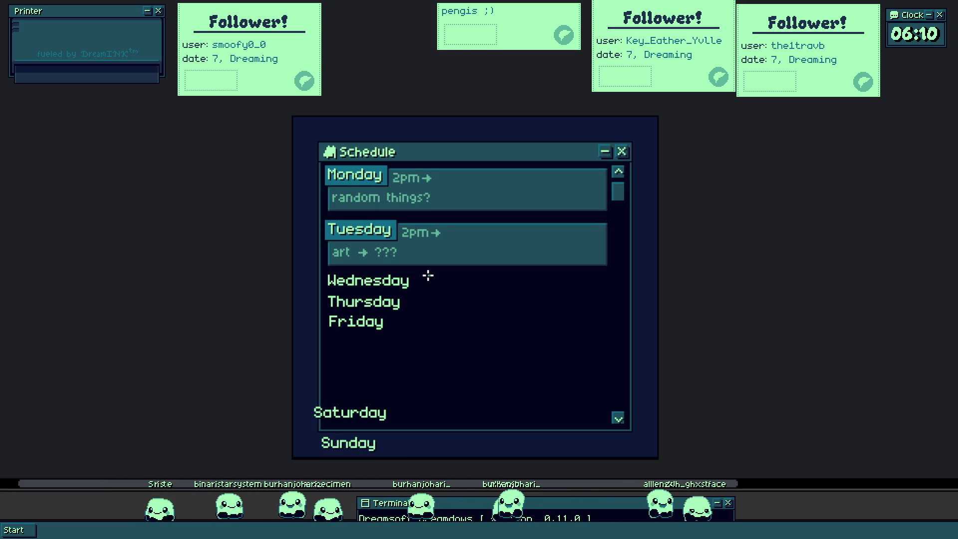
scroll(428, 276, up, 3)
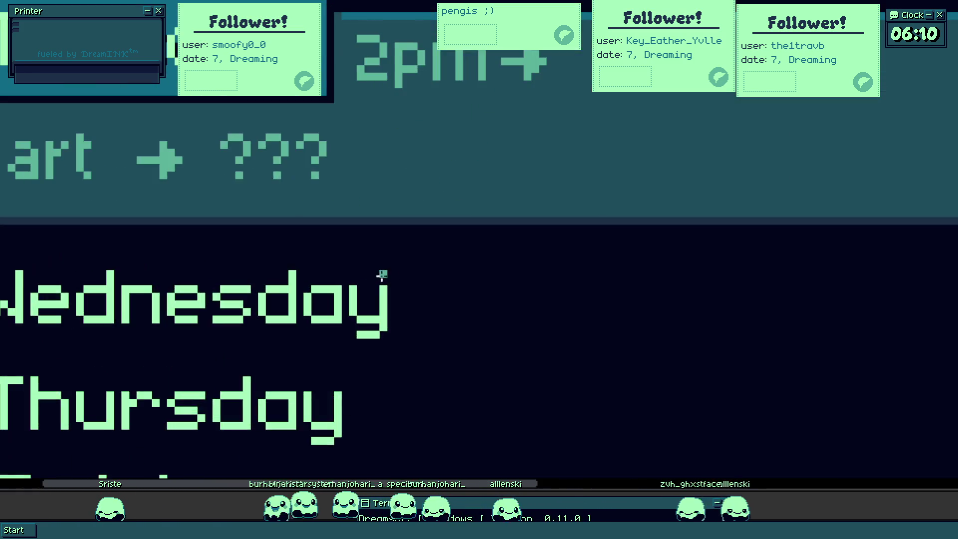
scroll(380, 274, up, 2)
scroll(291, 307, down, 2)
scroll(284, 293, down, 2)
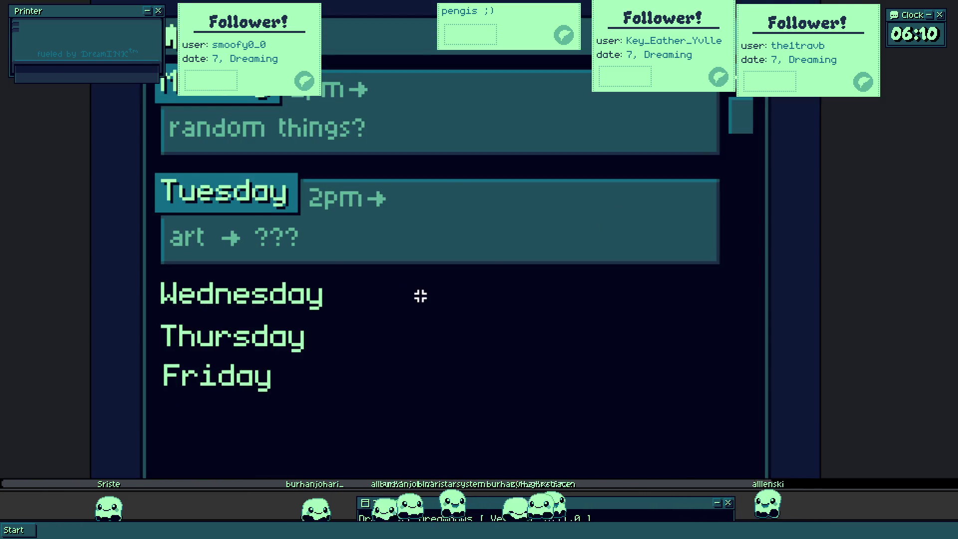
scroll(212, 293, up, 2)
drag(117, 274, 514, 475)
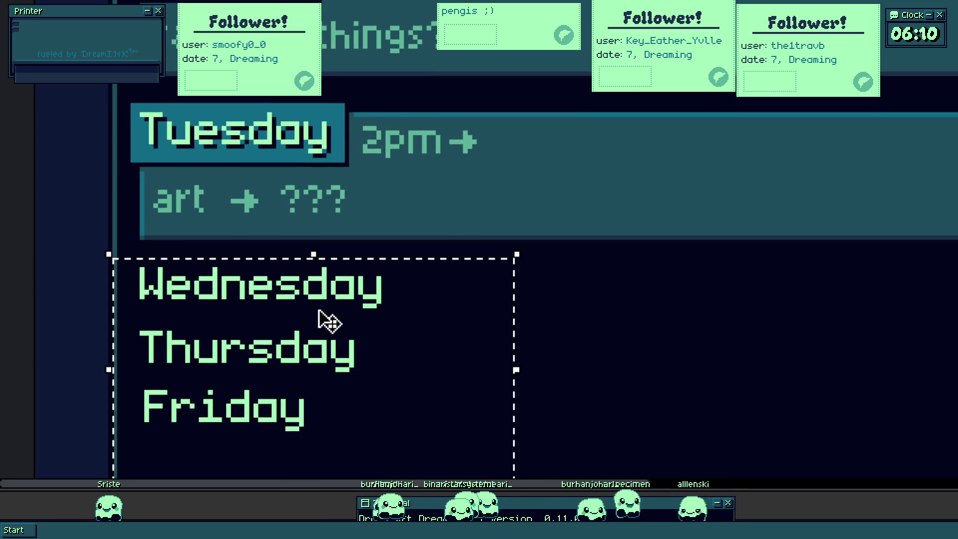
mouse_move(326, 321)
mouse_down()
mouse_move(378, 157)
mouse_move(486, 91)
mouse_up()
scroll(486, 90, down, 2)
scroll(487, 200, up, 3)
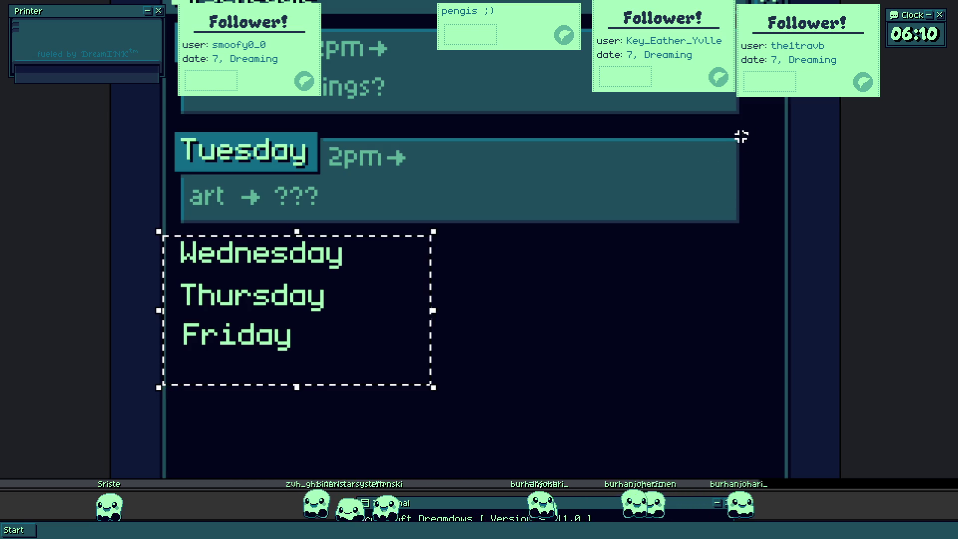
drag(746, 133, 154, 237)
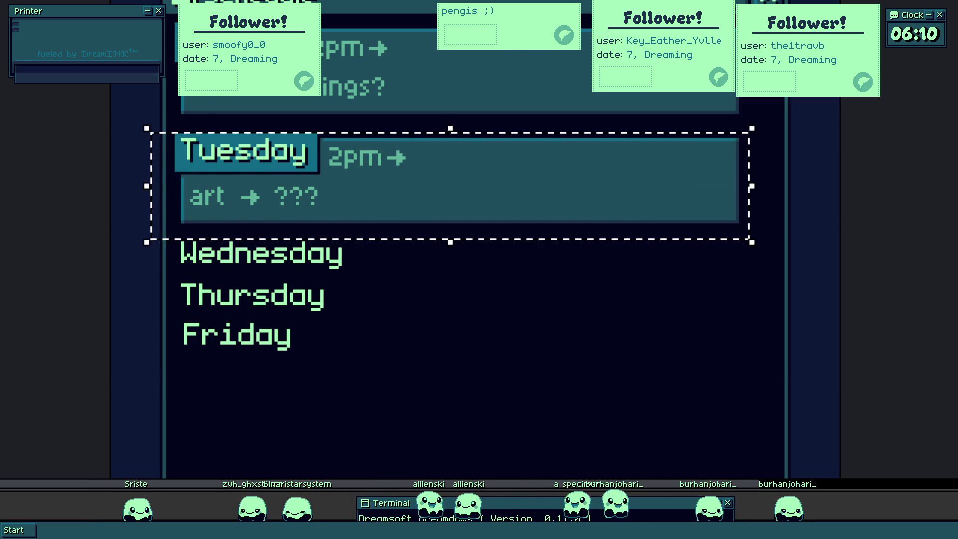
drag(342, 182, 352, 293)
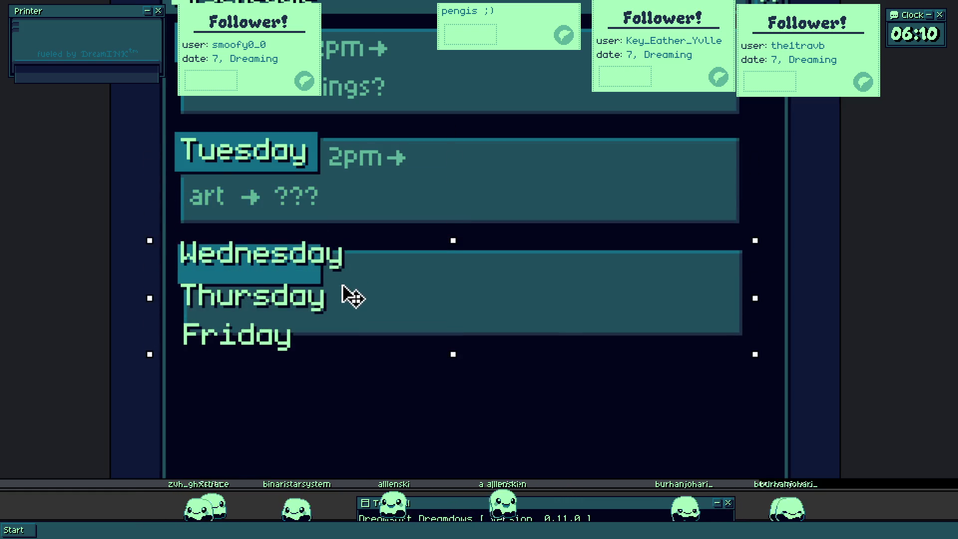
key(ctrl+z)
scroll(334, 215, up, 2)
scroll(150, 91, up, 1)
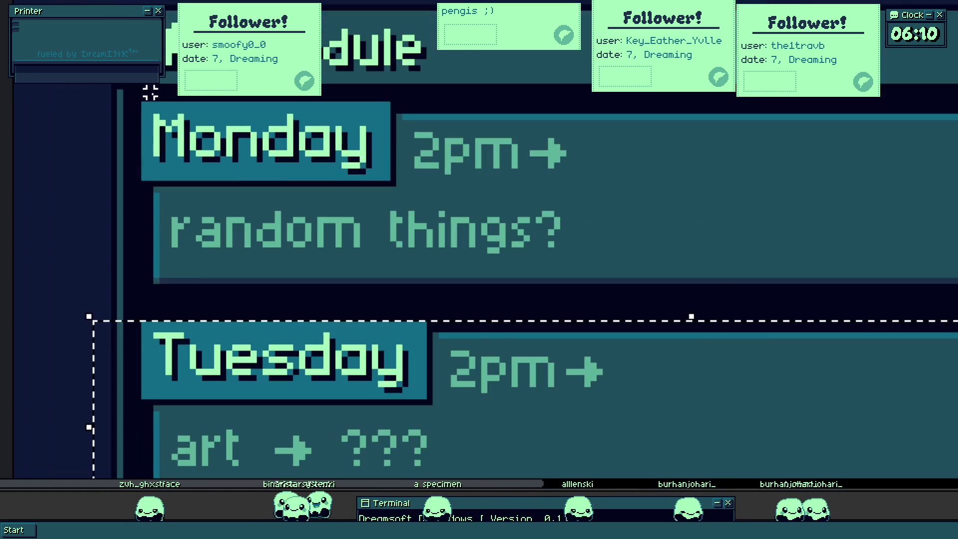
scroll(135, 97, down, 3)
drag(144, 108, 428, 239)
scroll(425, 244, up, 2)
scroll(336, 209, up, 2)
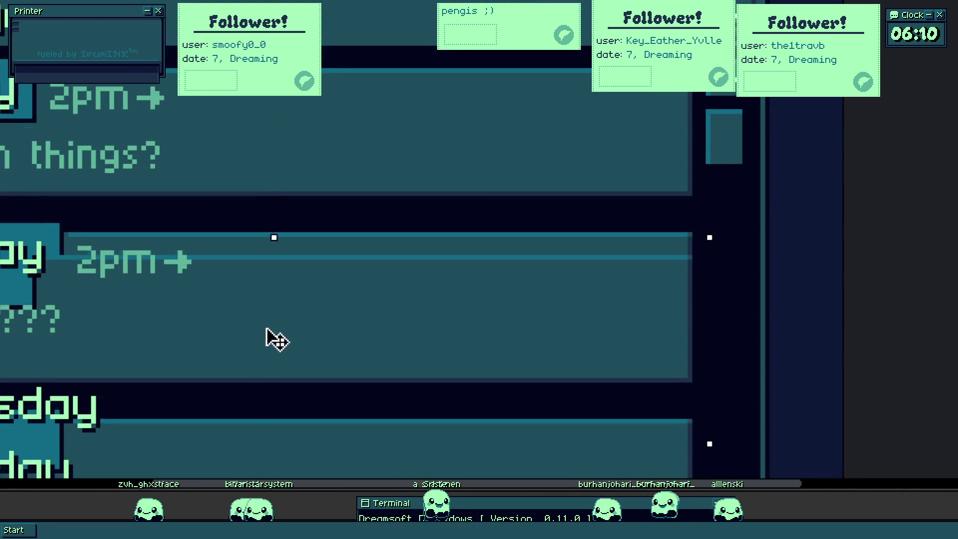
drag(280, 292, 239, 469)
scroll(193, 309, down, 3)
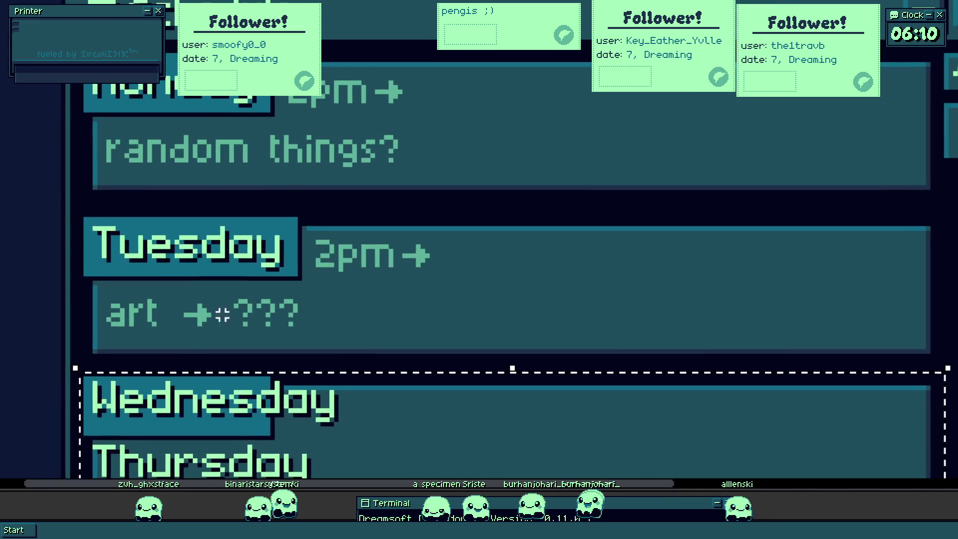
scroll(197, 217, up, 1)
scroll(424, 180, up, 1)
scroll(408, 163, up, 1)
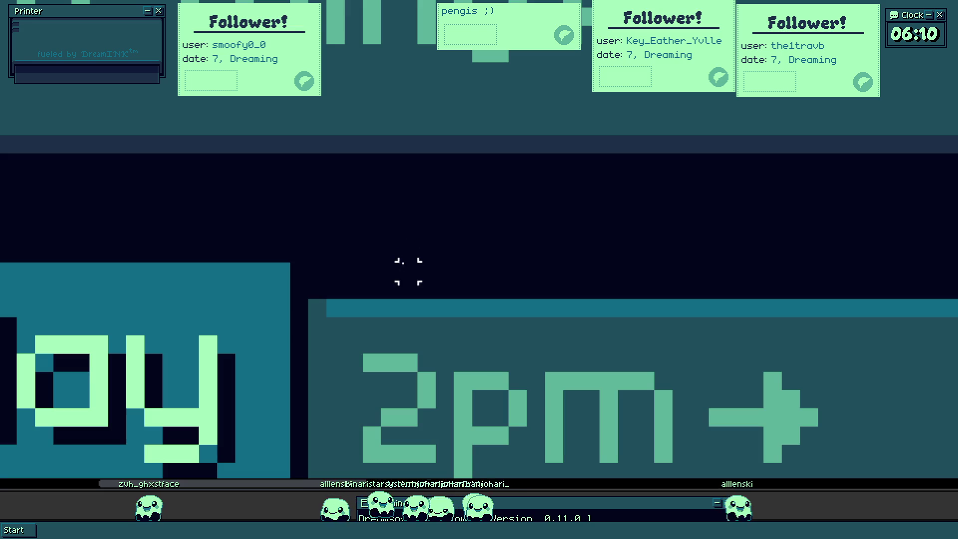
scroll(410, 279, down, 2)
scroll(364, 100, down, 1)
scroll(368, 192, up, 2)
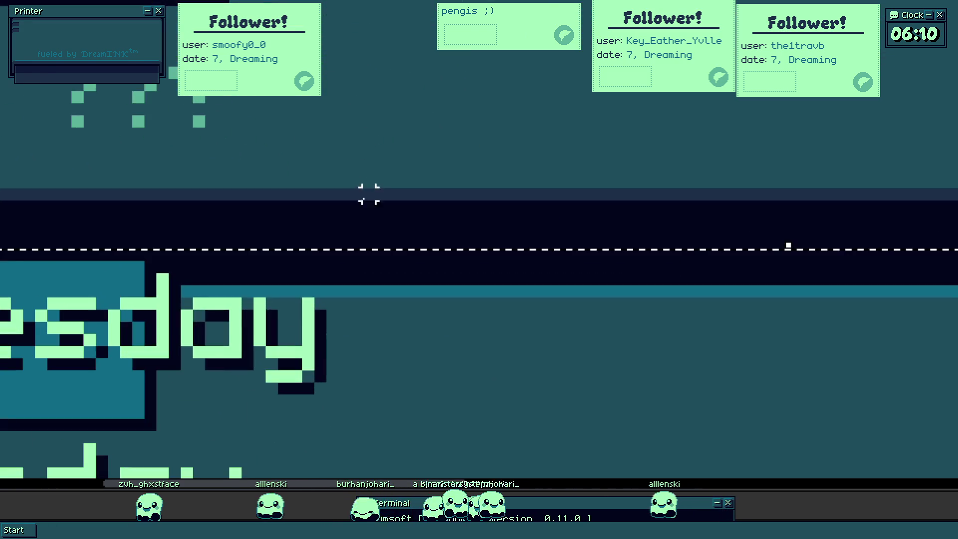
scroll(76, 214, down, 2)
scroll(123, 150, up, 2)
scroll(180, 151, down, 1)
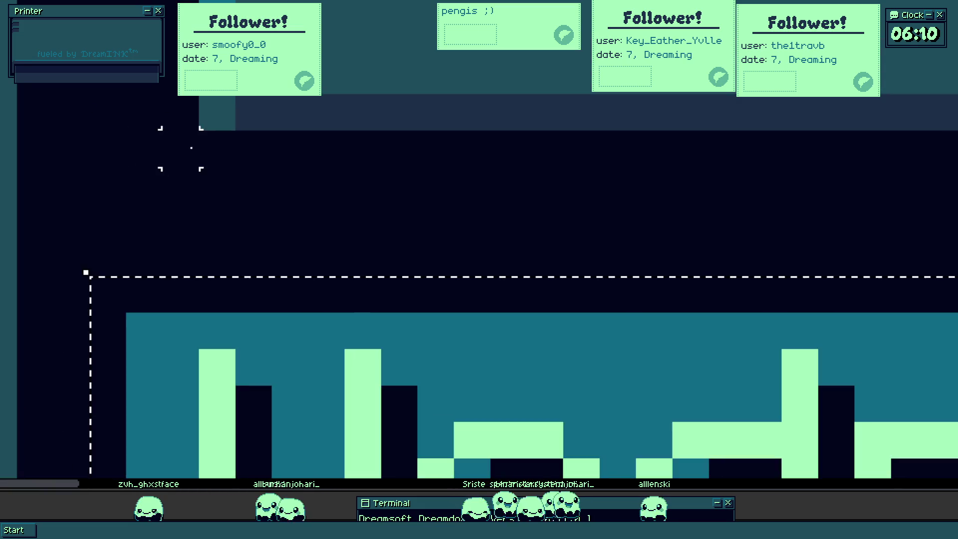
scroll(209, 253, down, 1)
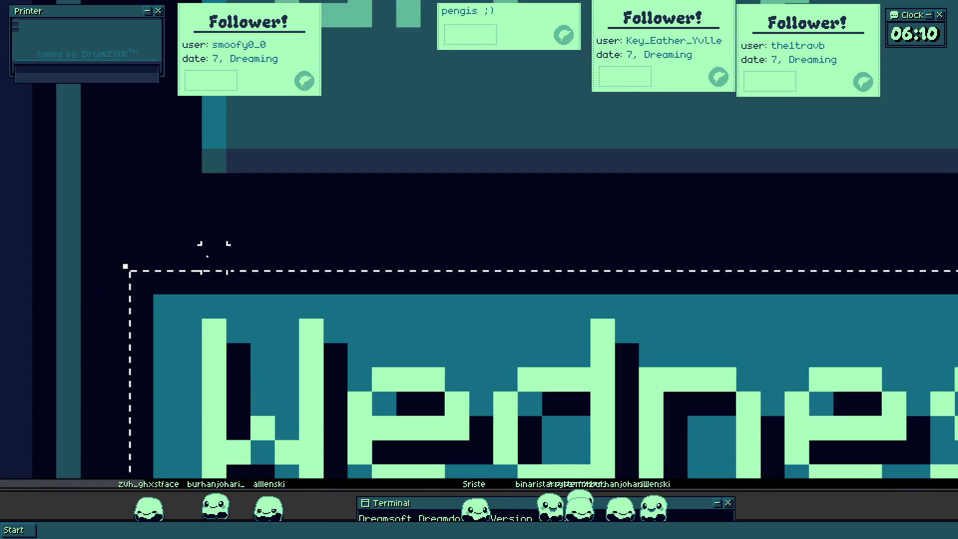
scroll(267, 239, down, 1)
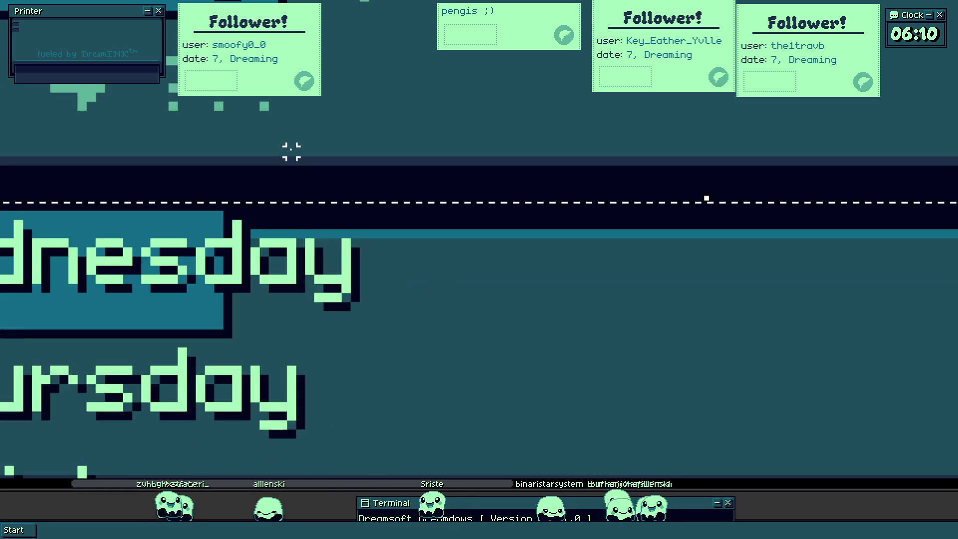
scroll(267, 105, up, 1)
scroll(267, 145, up, 1)
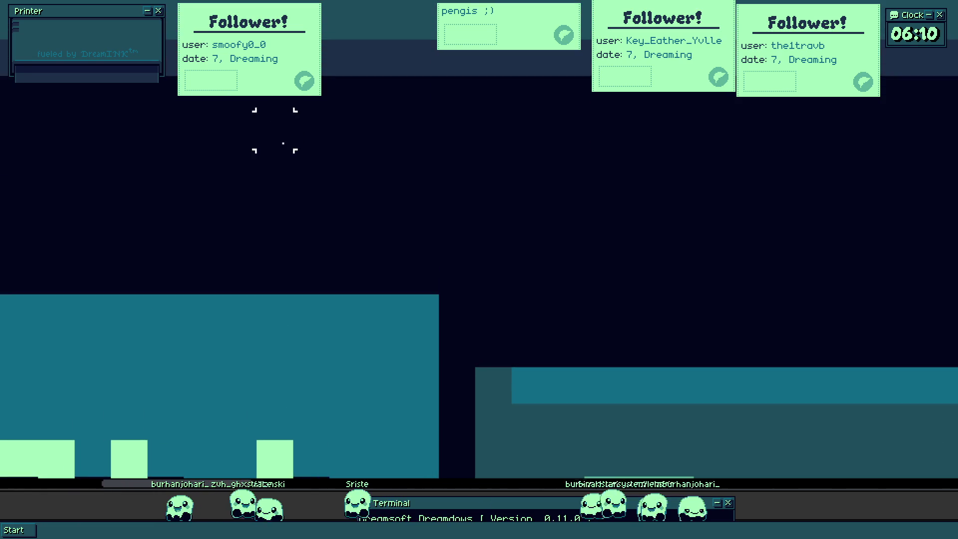
scroll(275, 203, down, 2)
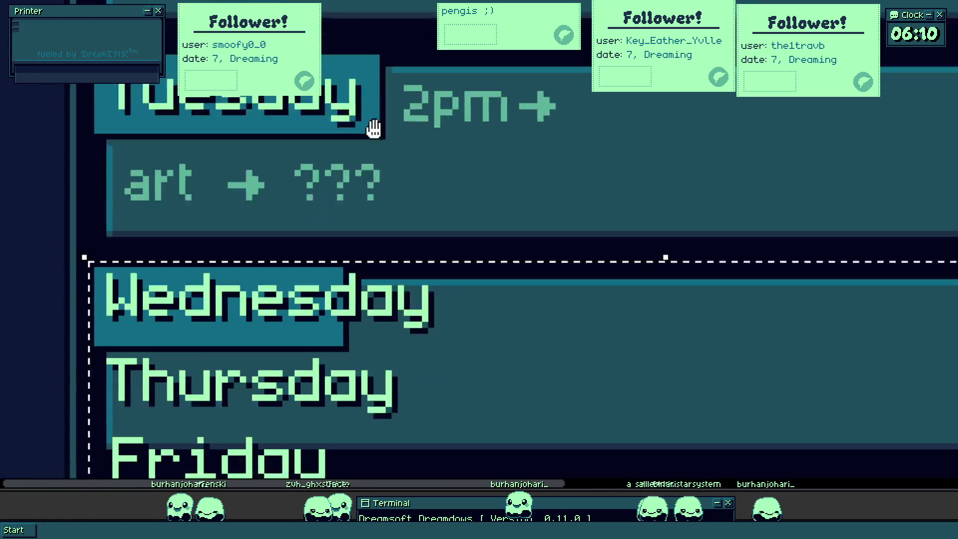
scroll(359, 242, up, 1)
scroll(340, 157, up, 2)
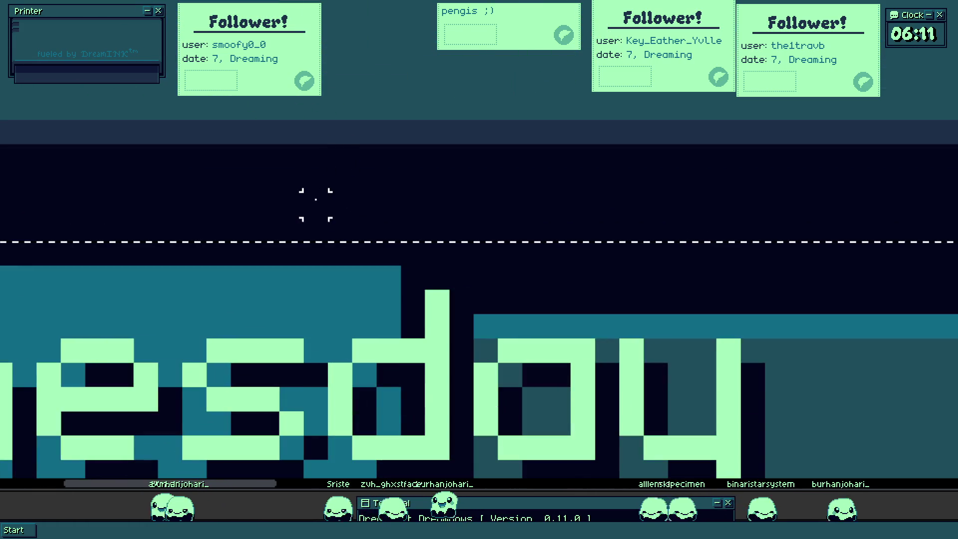
scroll(321, 283, down, 2)
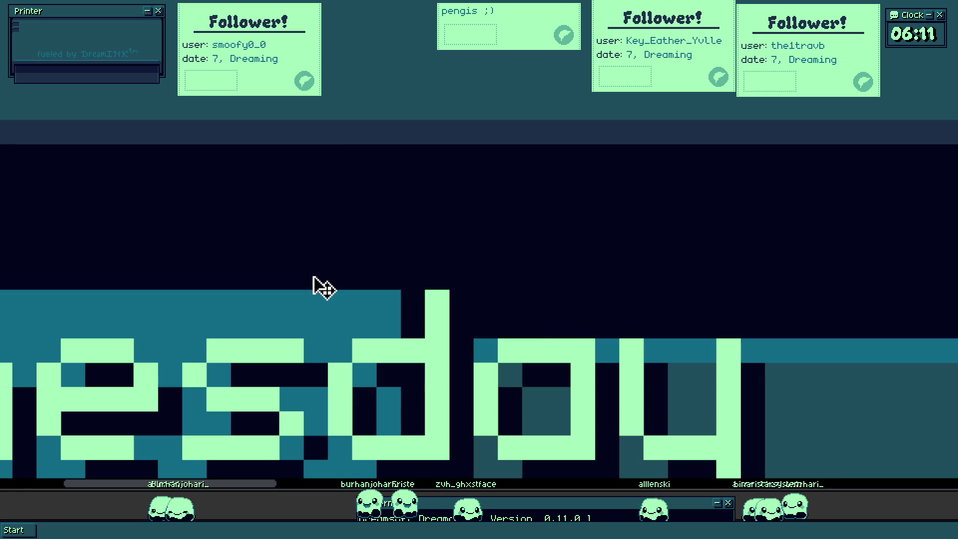
scroll(402, 172, down, 2)
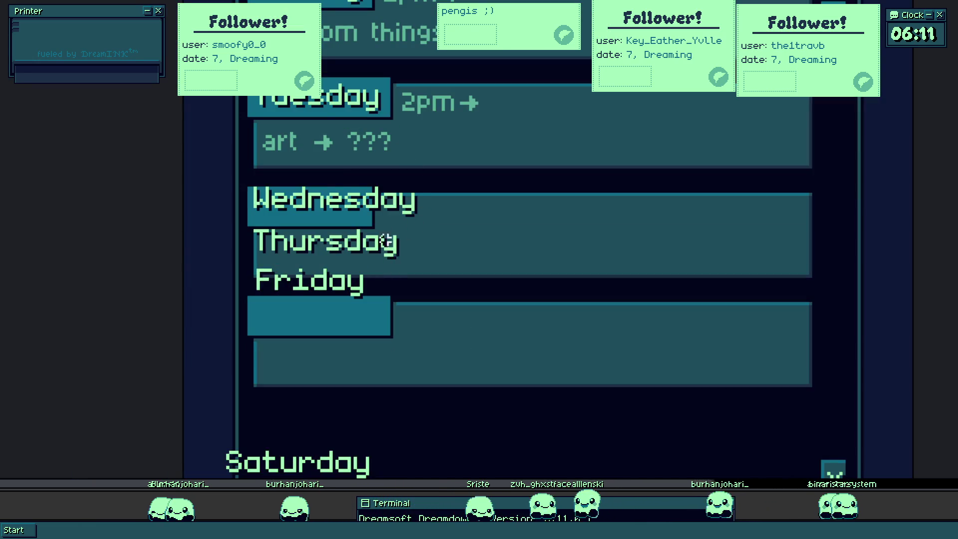
scroll(355, 202, up, 2)
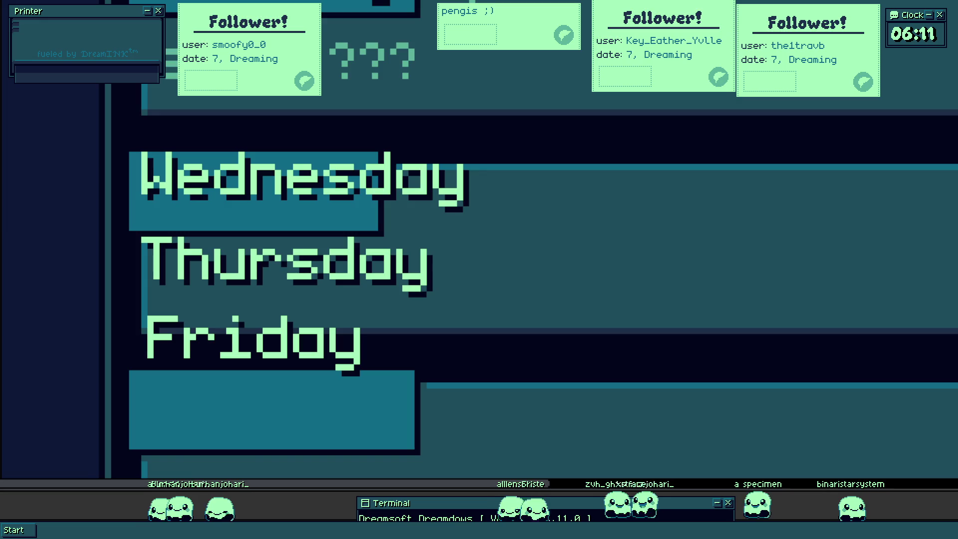
drag(131, 148, 641, 444)
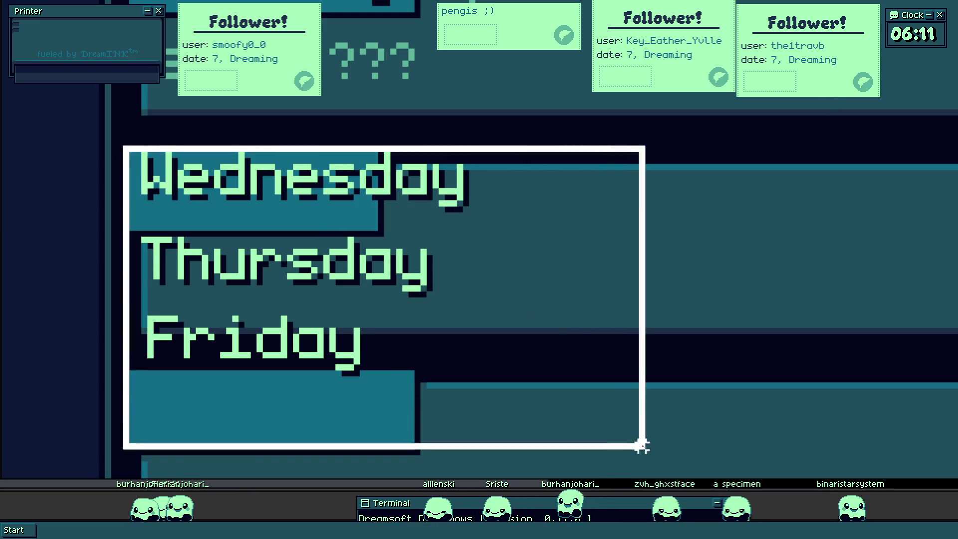
scroll(175, 172, up, 3)
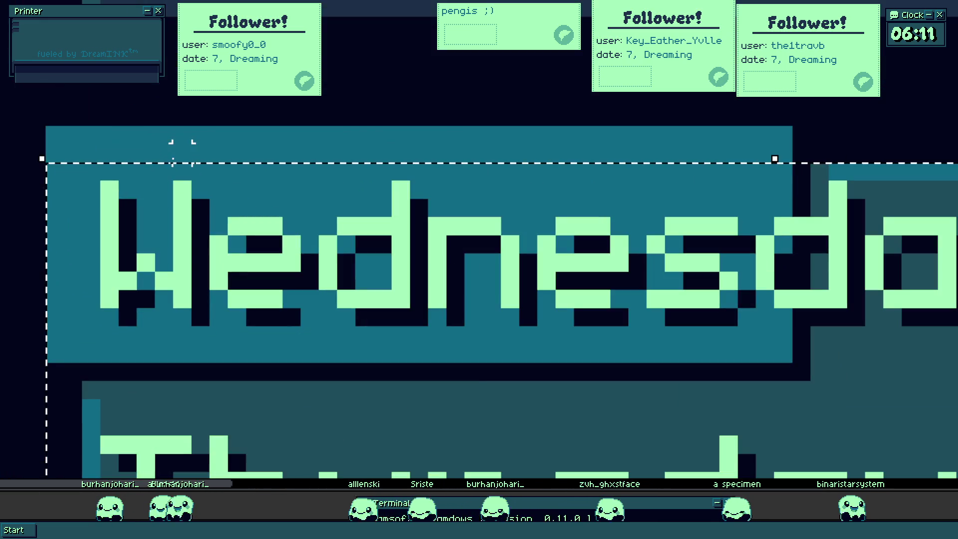
scroll(199, 133, down, 2)
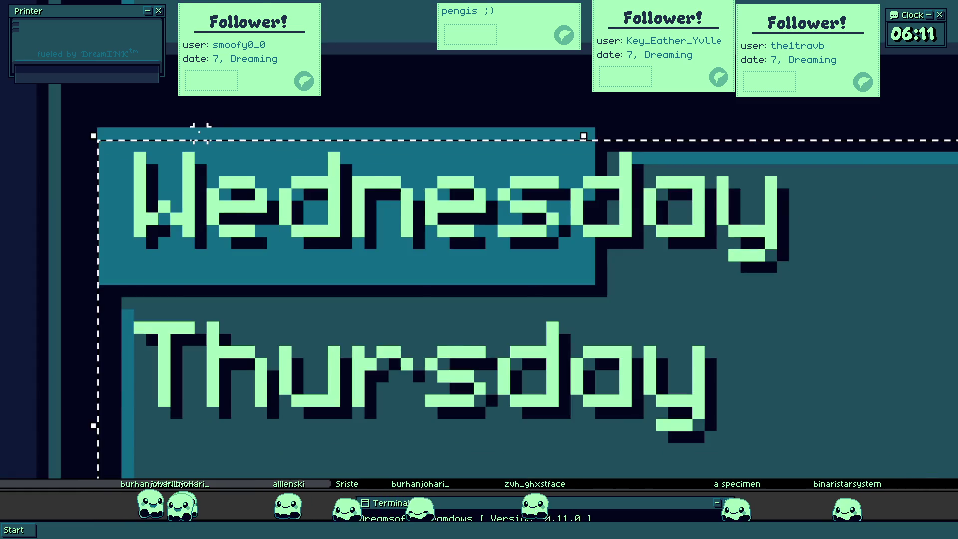
scroll(203, 128, down, 2)
scroll(269, 162, up, 3)
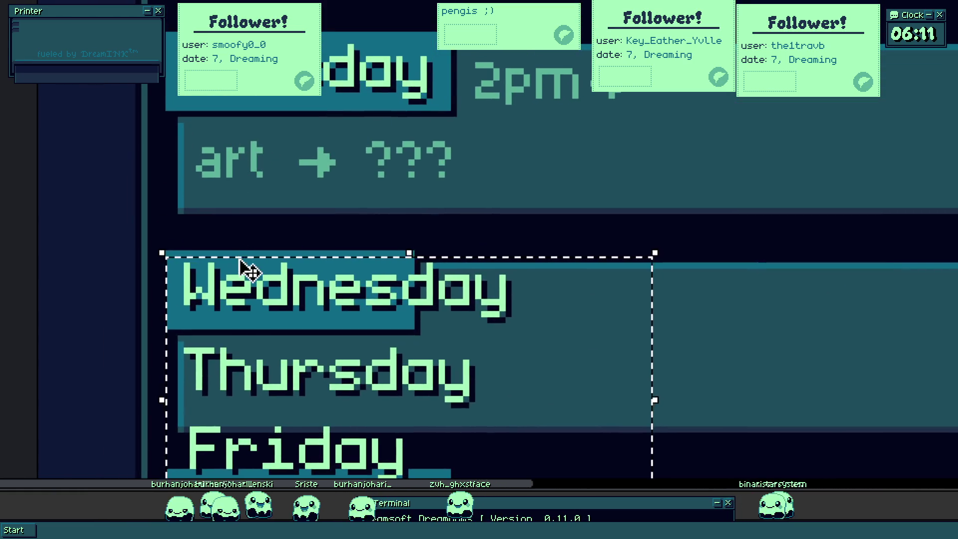
scroll(247, 272, up, 3)
scroll(207, 242, down, 3)
- Move the Thursday and Friday labels down below the Wednesday panel
click(164, 121)
drag(176, 120, 651, 310)
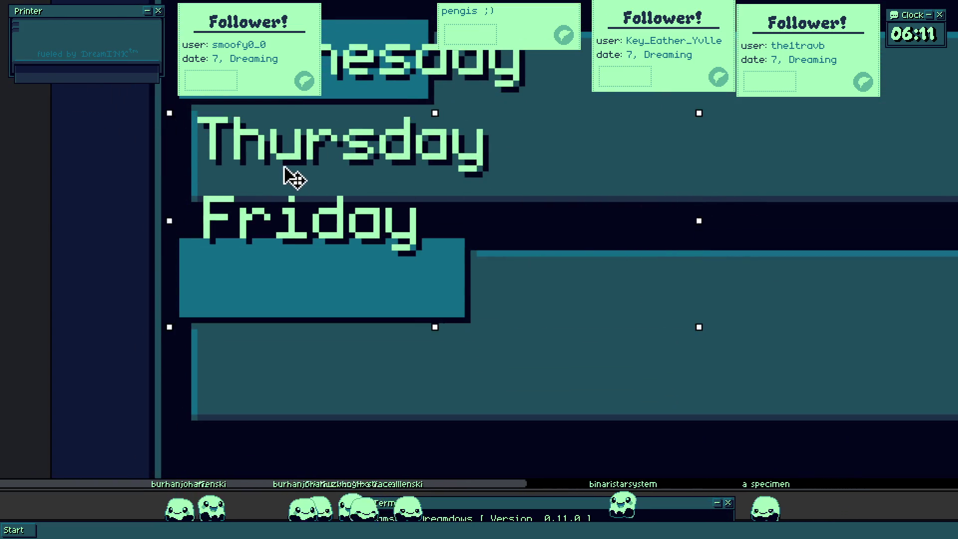
drag(293, 175, 284, 310)
scroll(289, 315, up, 5)
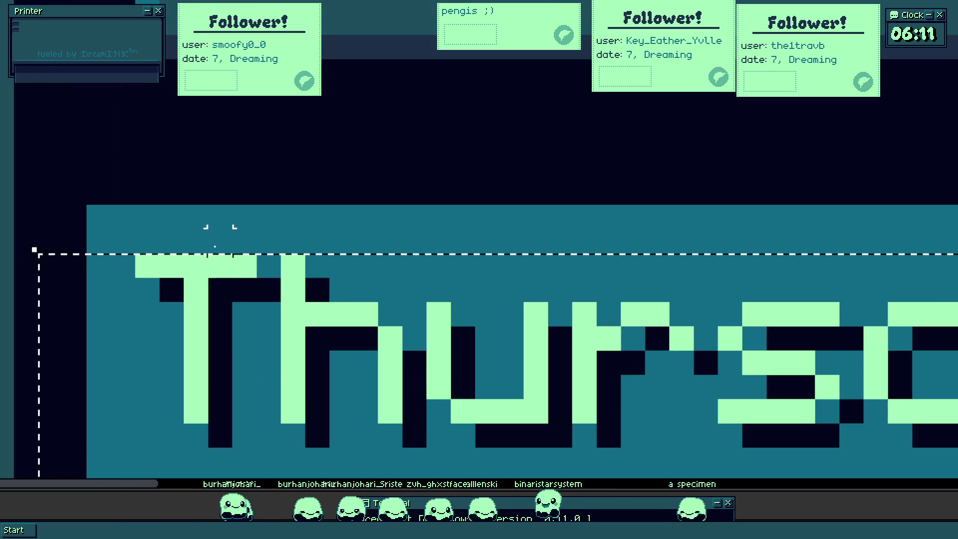
scroll(244, 317, down, 3)
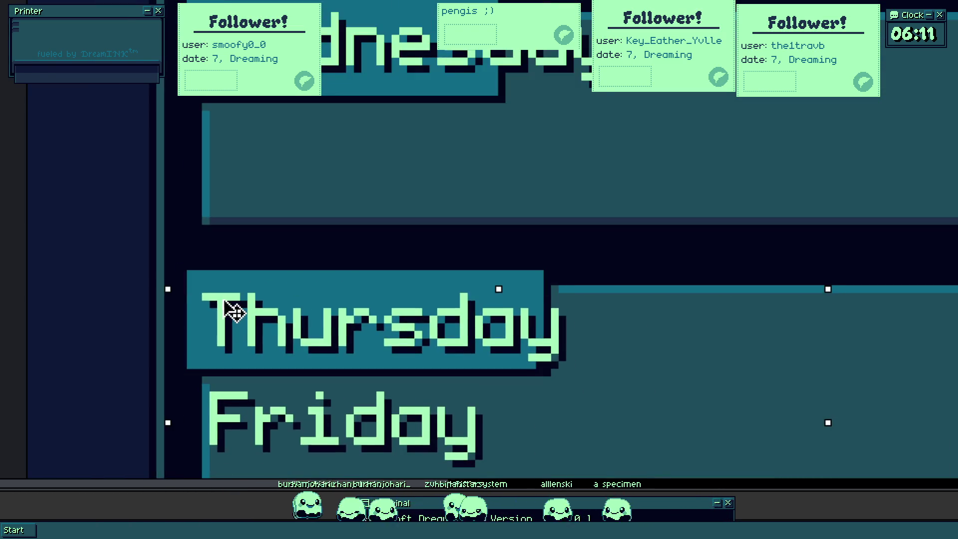
scroll(236, 312, down, 2)
scroll(289, 197, up, 2)
scroll(253, 178, up, 2)
scroll(278, 172, up, 2)
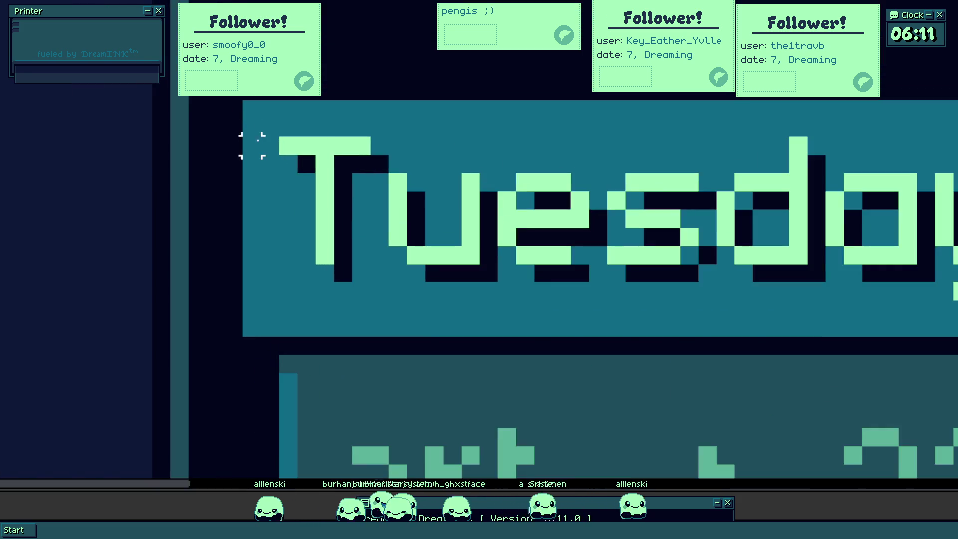
scroll(252, 139, down, 5)
scroll(257, 133, up, 4)
scroll(263, 114, up, 1)
scroll(264, 114, down, 2)
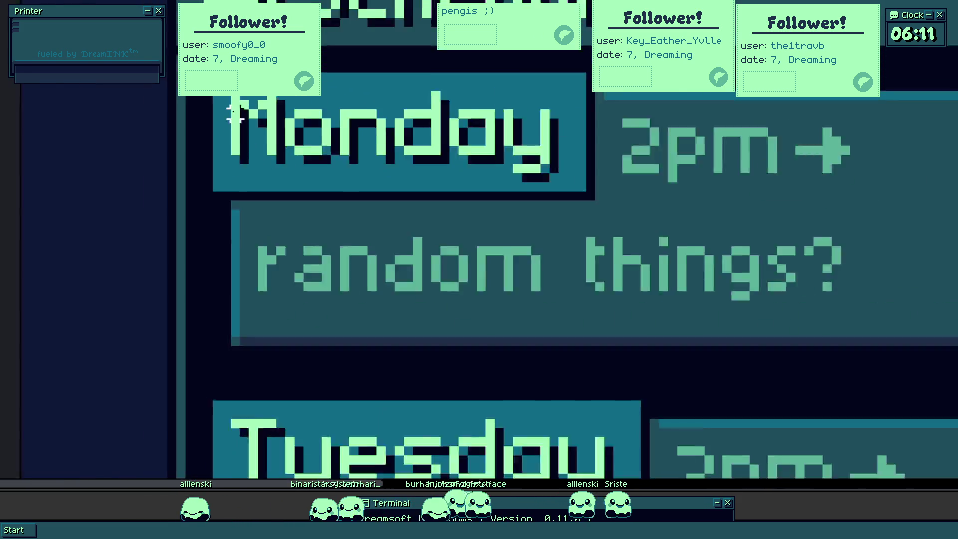
scroll(263, 113, down, 1)
scroll(315, 301, down, 2)
scroll(315, 300, up, 2)
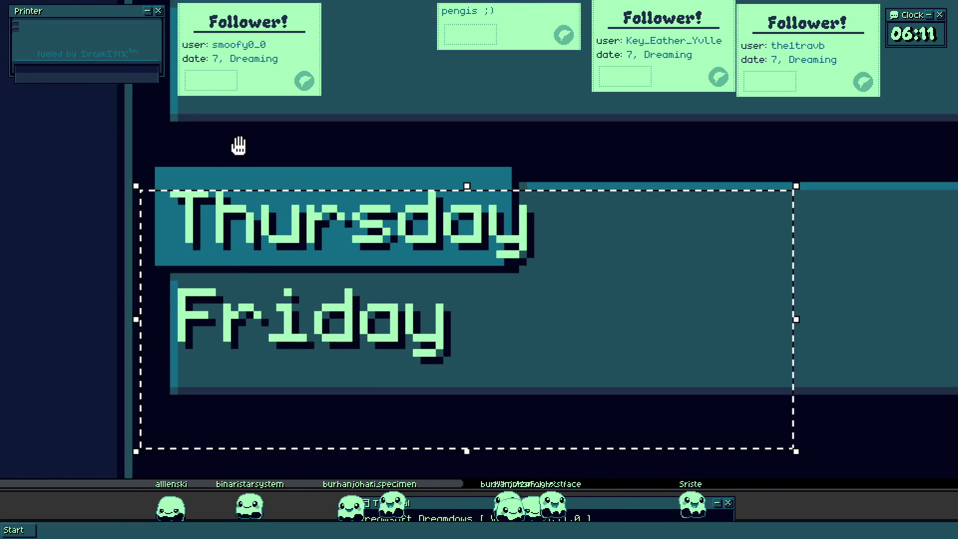
scroll(277, 195, up, 1)
scroll(299, 133, up, 1)
scroll(299, 192, up, 1)
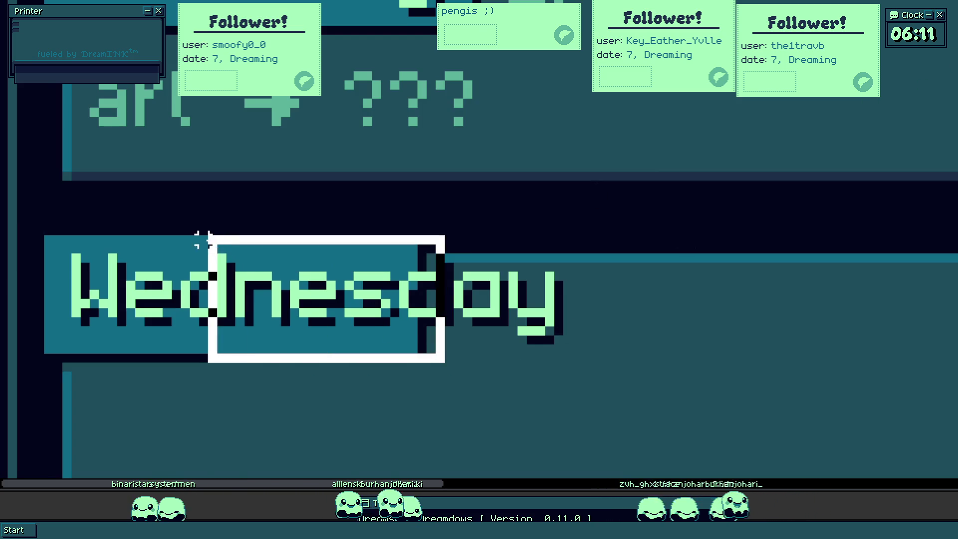
- Extend the Wednesday and Thursday tabs rightward so each sits behind its full label
drag(440, 358, 176, 240)
drag(427, 327, 453, 339)
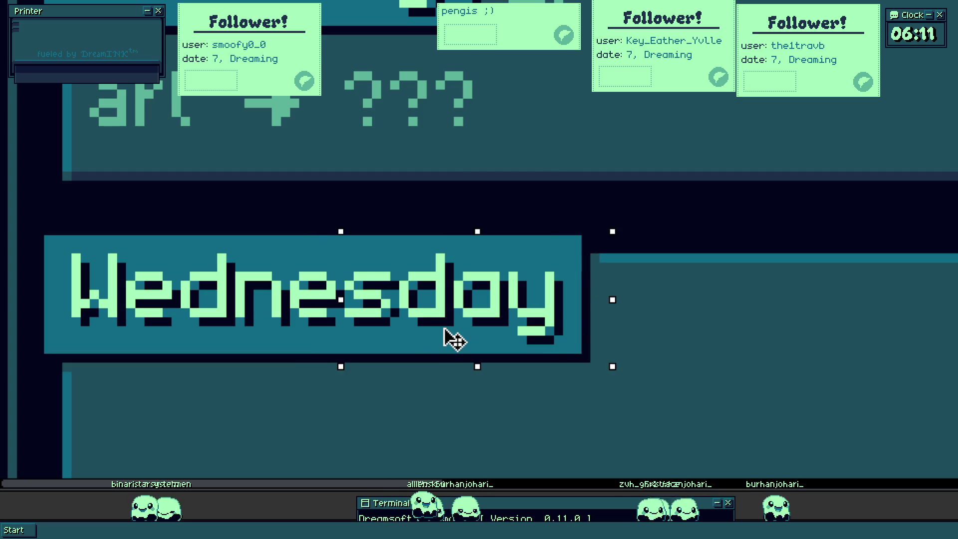
scroll(462, 378, up, 3)
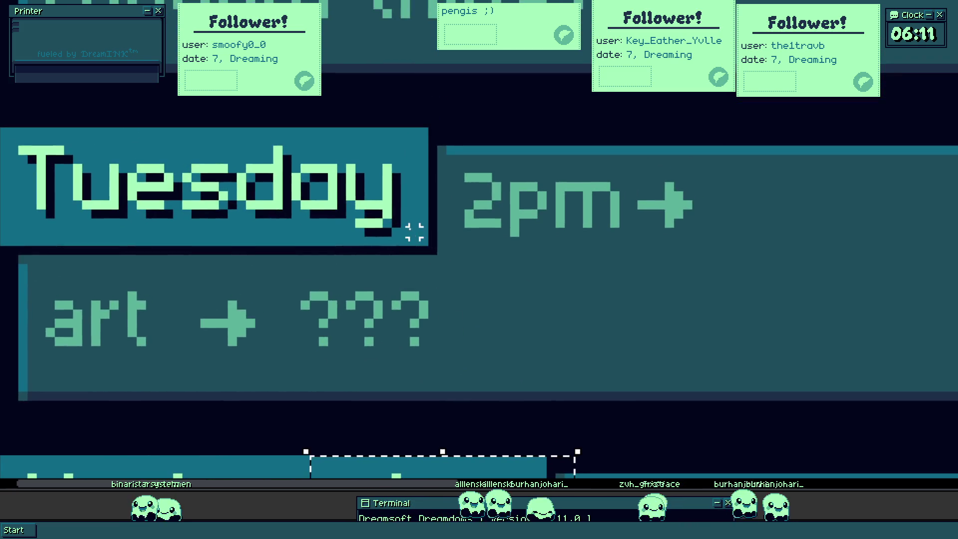
scroll(414, 231, down, 2)
scroll(560, 386, down, 3)
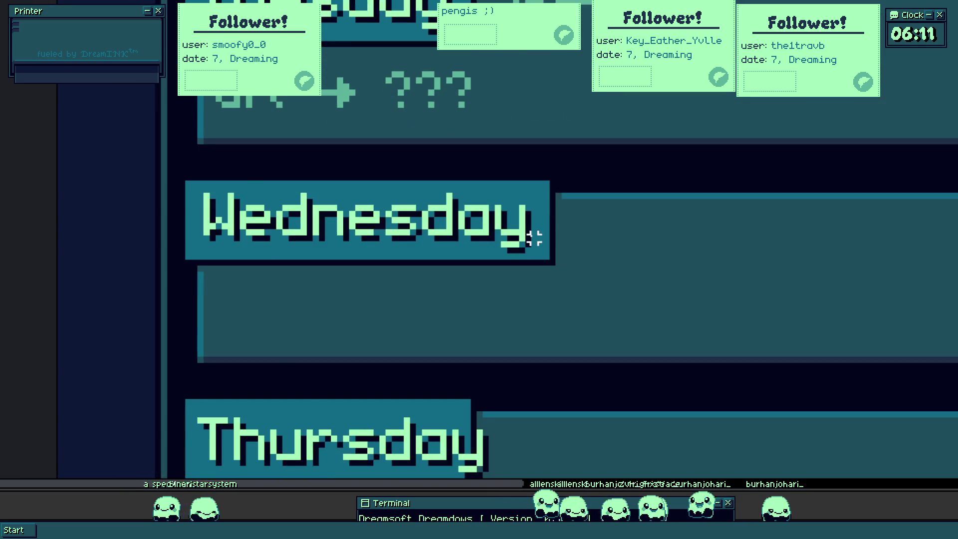
scroll(534, 238, down, 2)
scroll(514, 357, up, 3)
scroll(475, 346, up, 2)
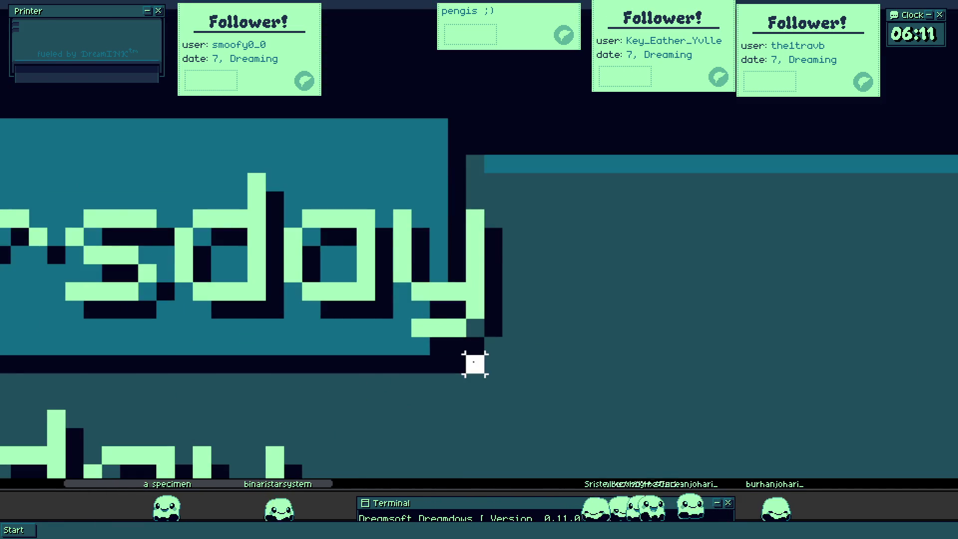
scroll(475, 364, down, 3)
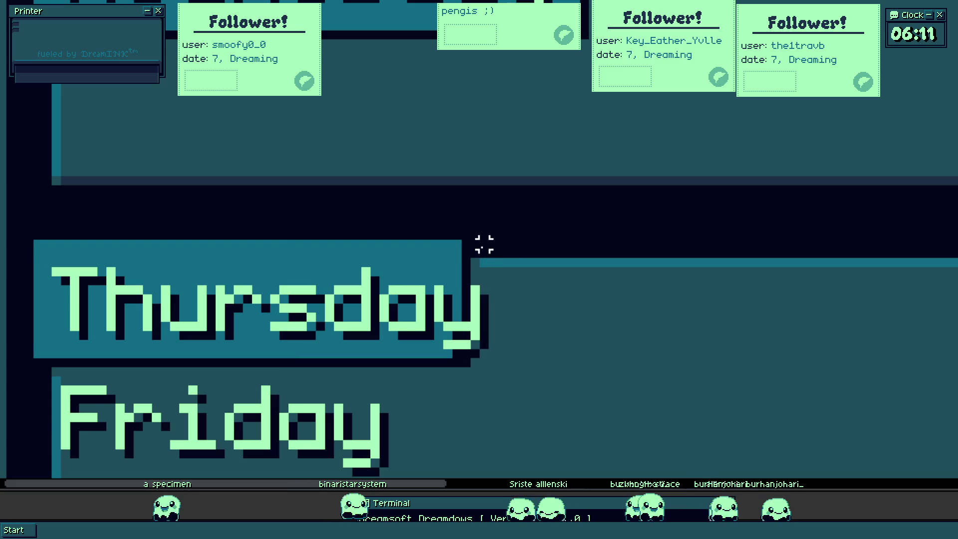
drag(488, 240, 195, 368)
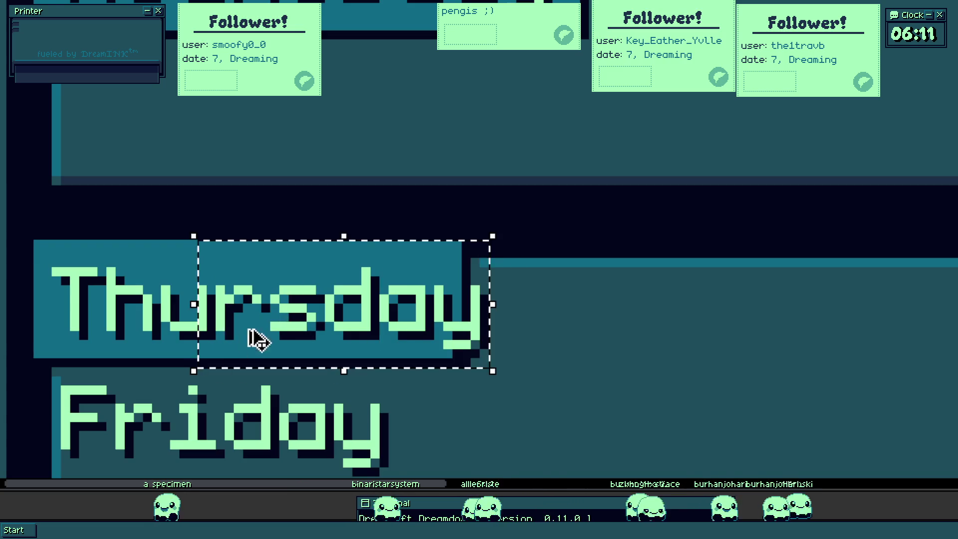
drag(255, 336, 297, 346)
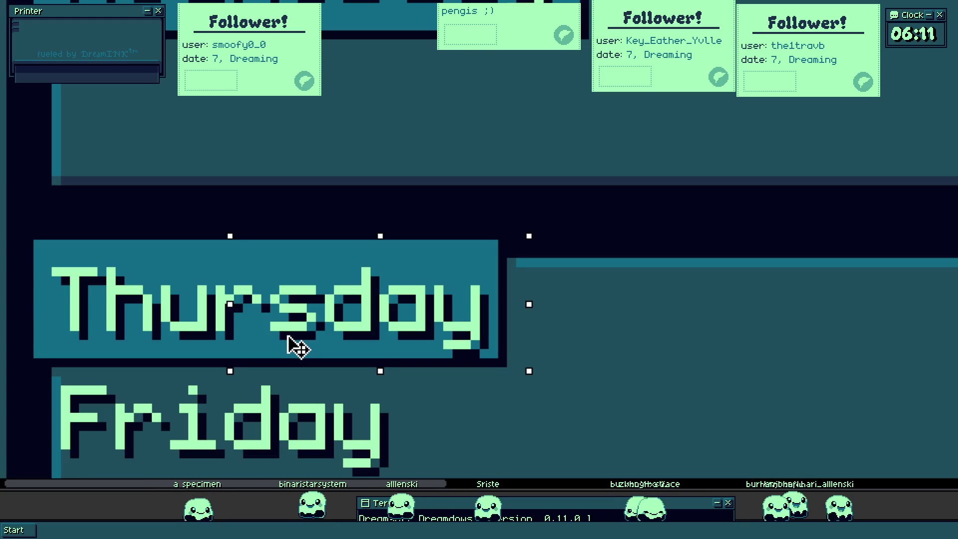
scroll(124, 270, up, 3)
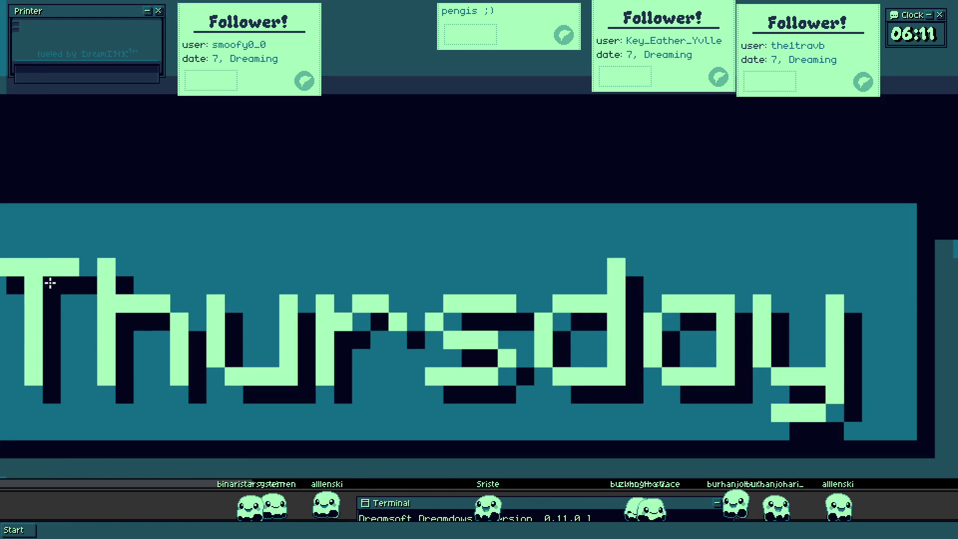
scroll(50, 282, down, 3)
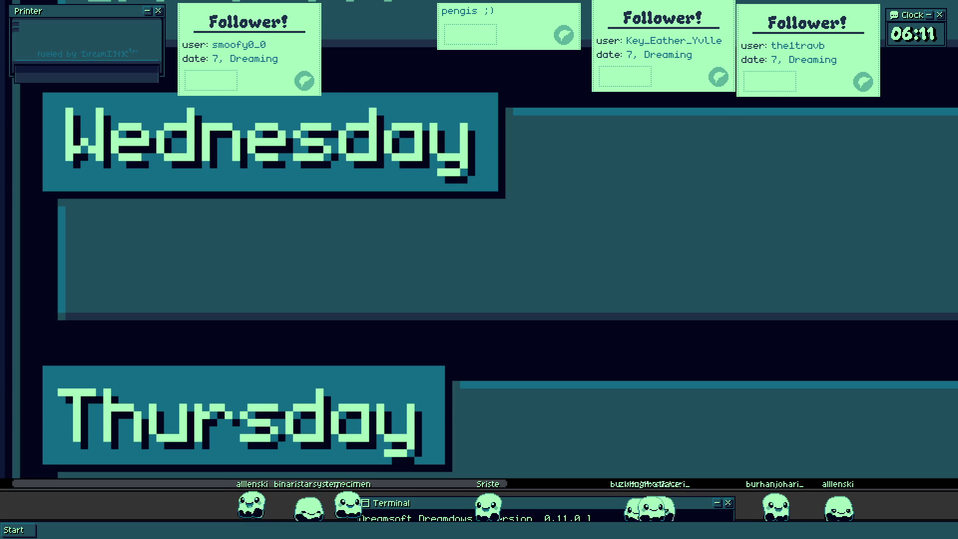
click(468, 456)
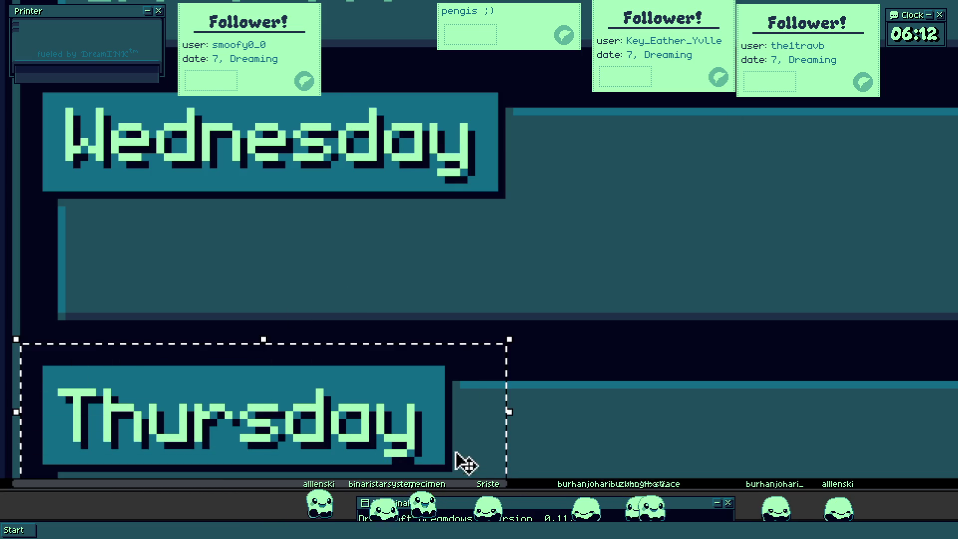
- Nudge the Thursday label up a few pixels to centre it in its tab
drag(407, 434, 407, 427)
click(532, 329)
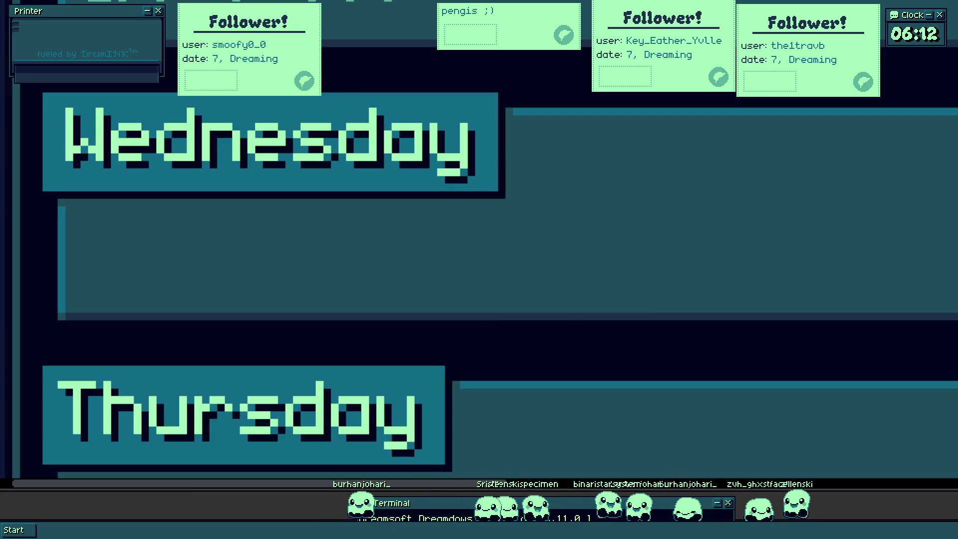
scroll(555, 134, down, 2)
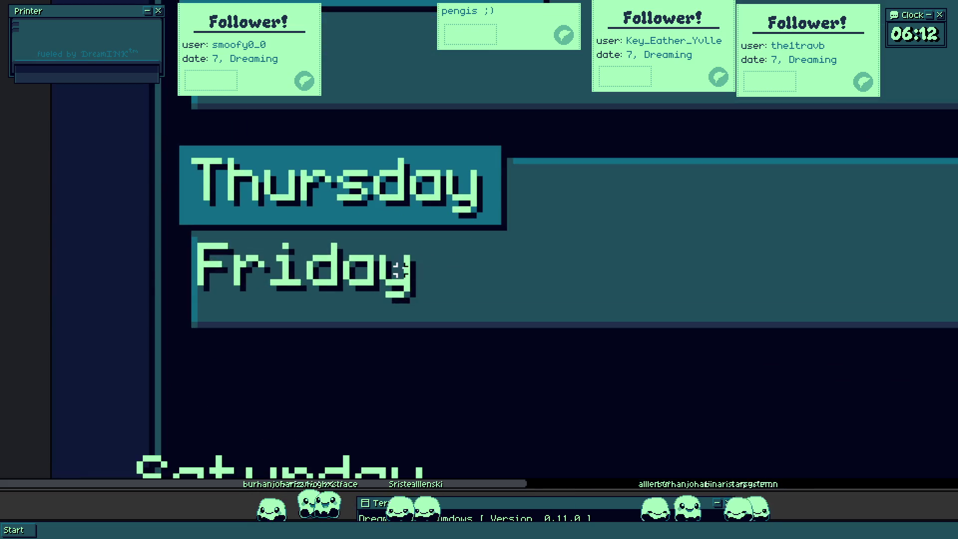
click(414, 281)
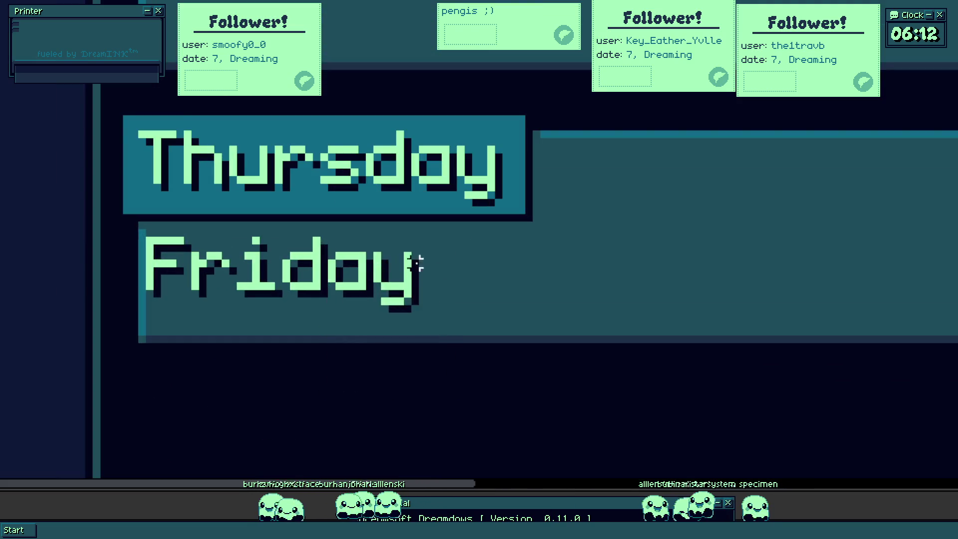
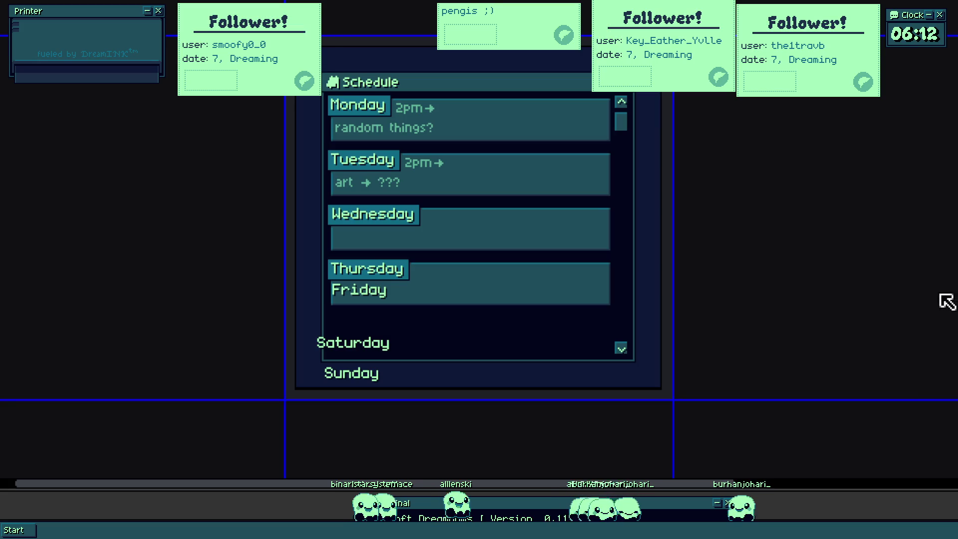
- Commit the schedule image and drag it to the upper-left of the enlarged transparent canvas
click(926, 282)
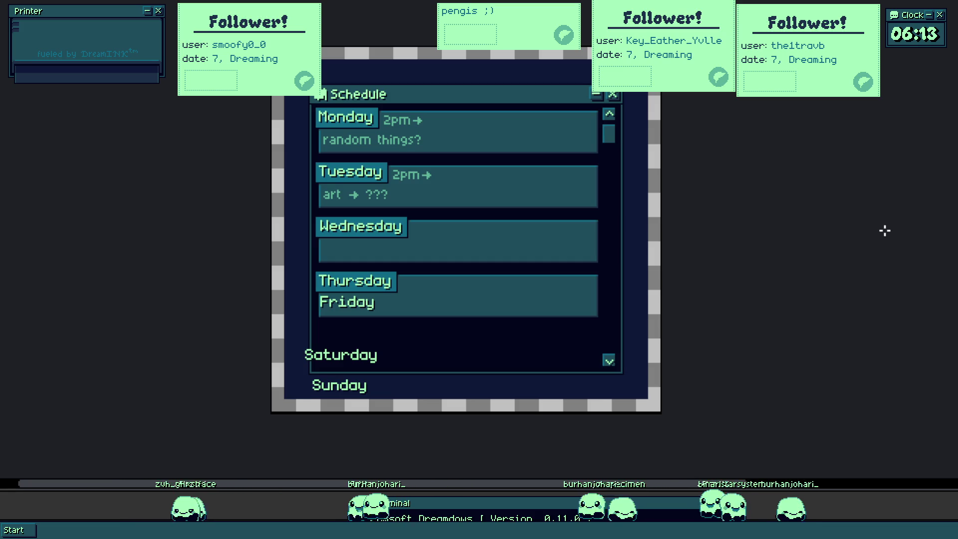
drag(637, 154, 649, 142)
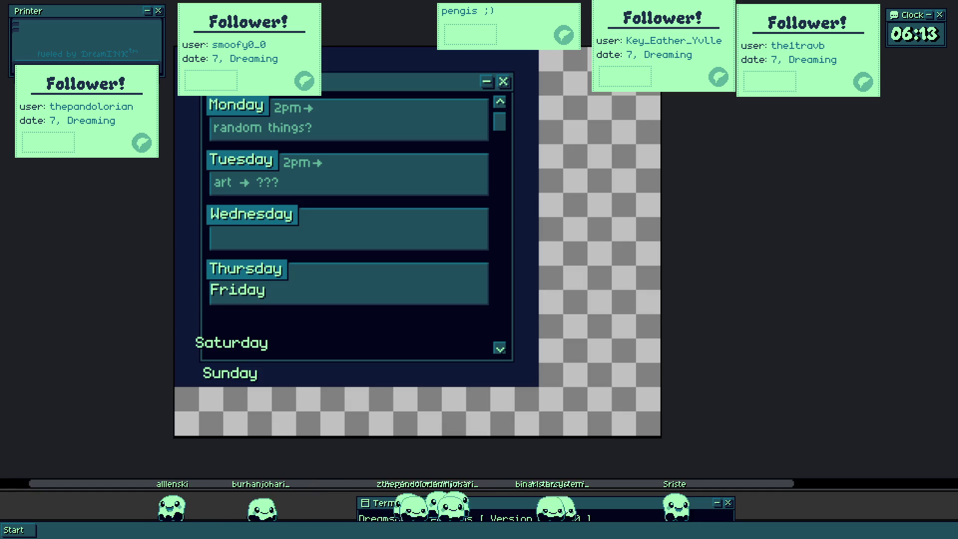
drag(137, 129, 525, 155)
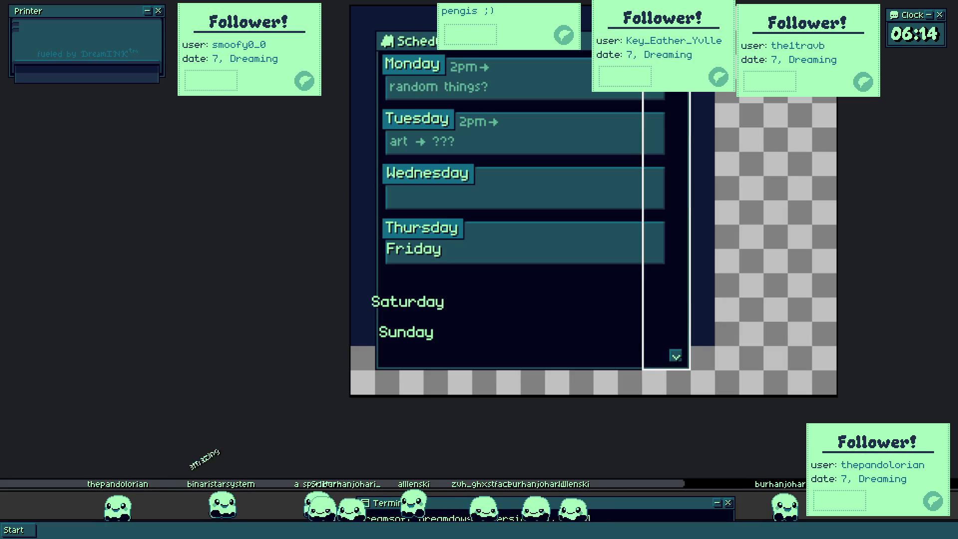
- Widen the schedule panel to the right and move it up and right on the canvas
mouse_move(709, 301)
mouse_down()
mouse_move(718, 142)
mouse_move(692, 142)
mouse_up()
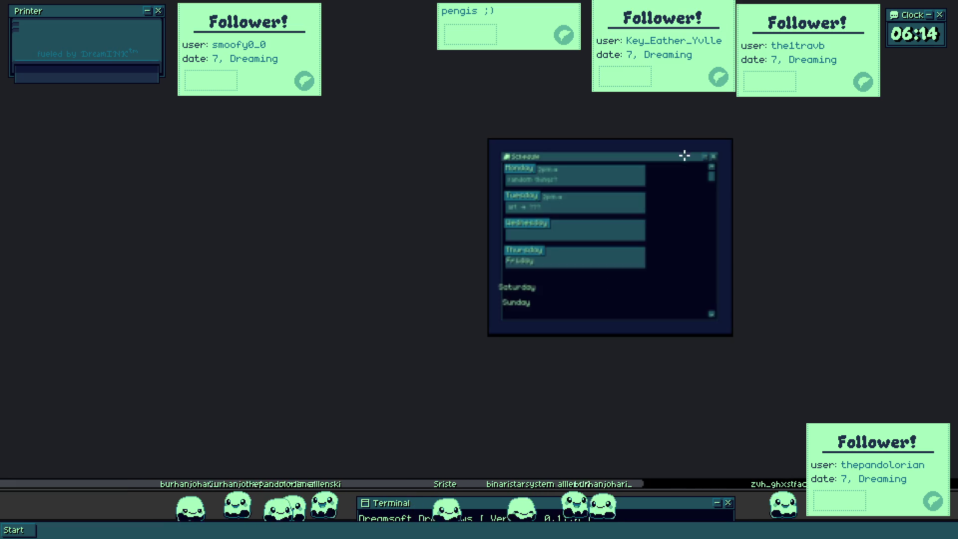
drag(470, 292, 558, 274)
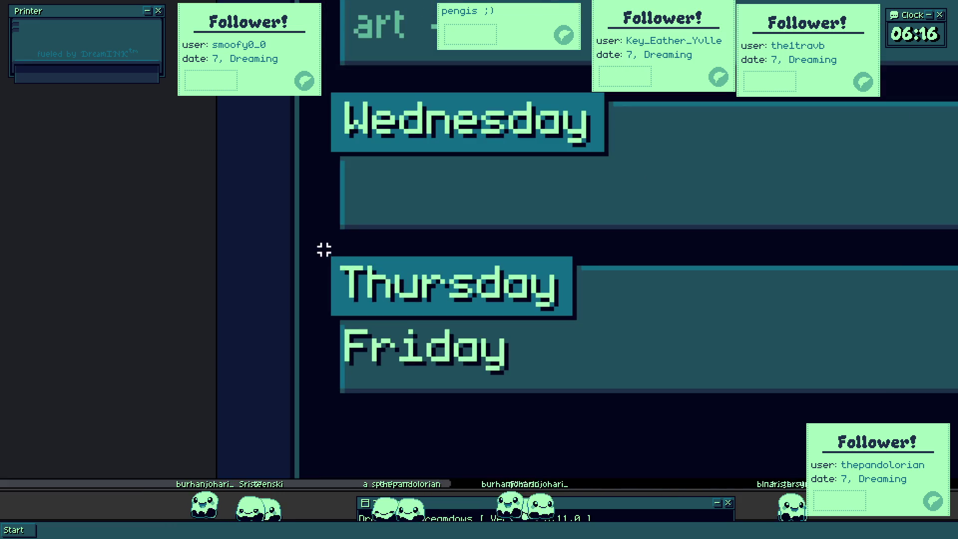
- Split Friday out of the shared Thursday panel and move it below Thursday's box
drag(342, 289, 764, 379)
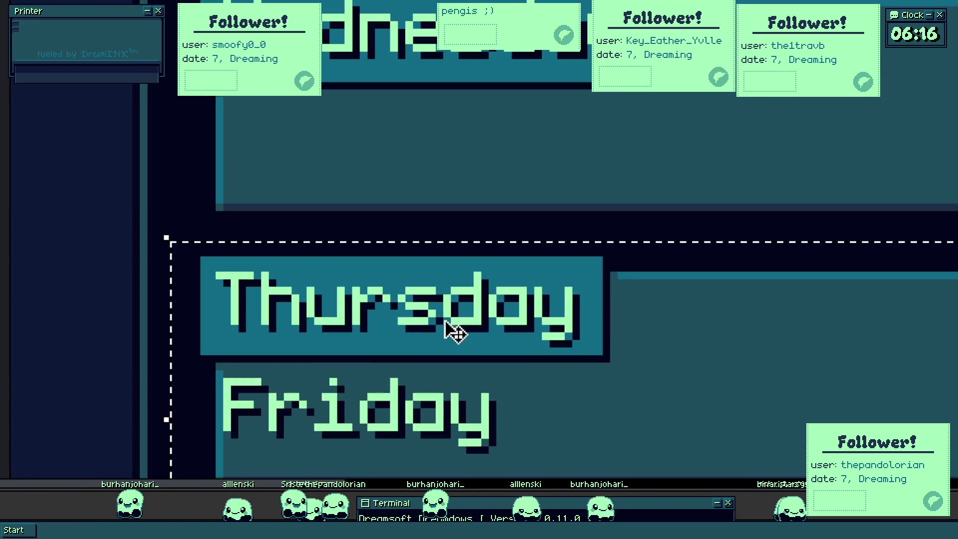
key(Delete)
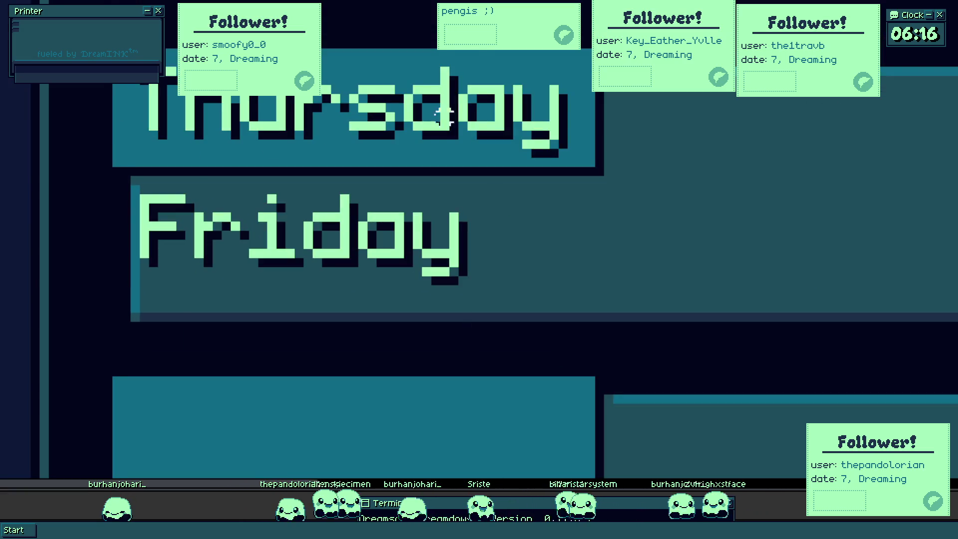
drag(132, 196, 523, 310)
drag(334, 257, 318, 442)
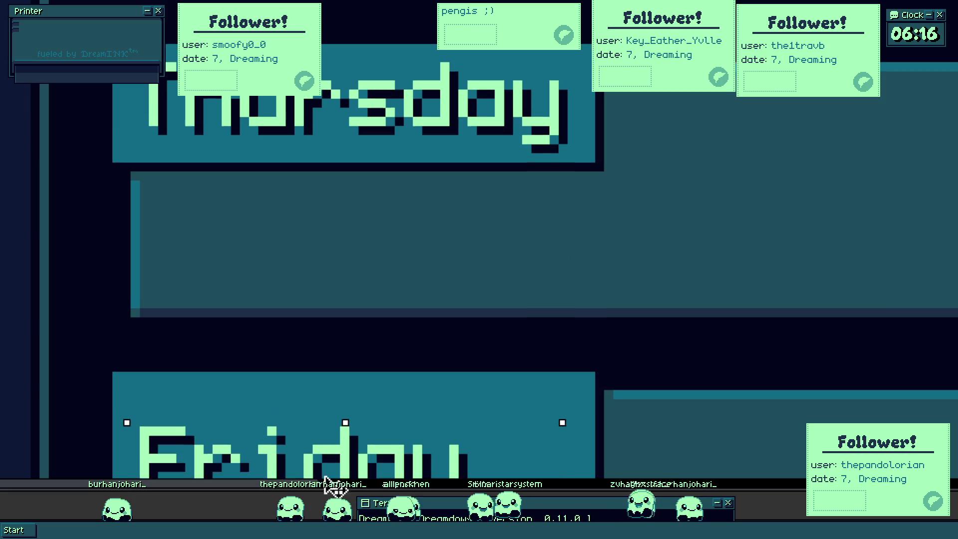
scroll(479, 282, down, 1)
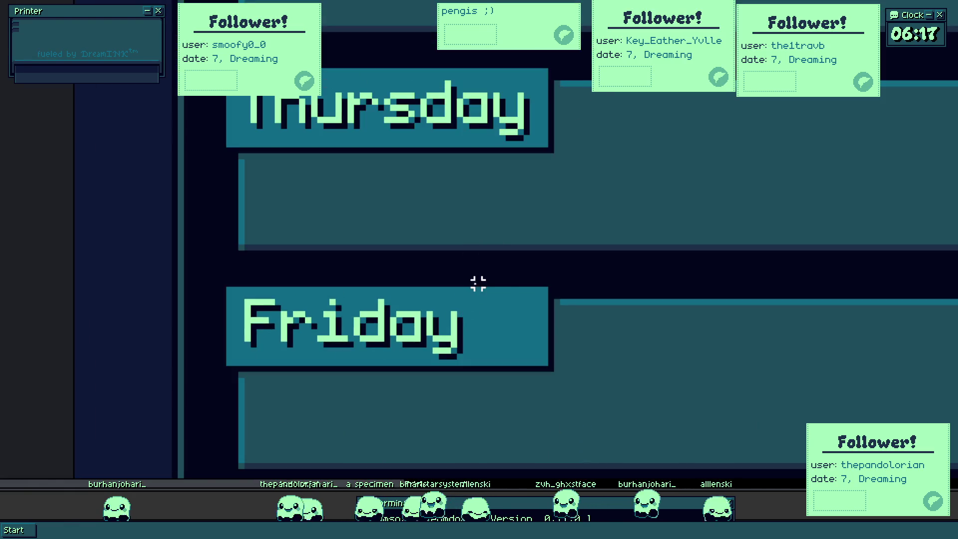
- Shift the right edge of Friday's box to the left, redoing a misplaced move
drag(499, 278, 655, 392)
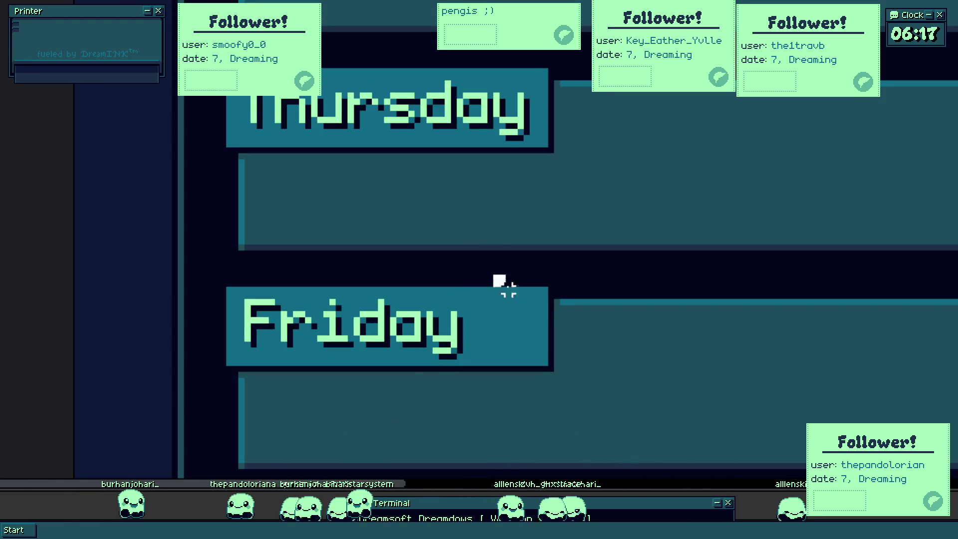
drag(589, 373, 526, 376)
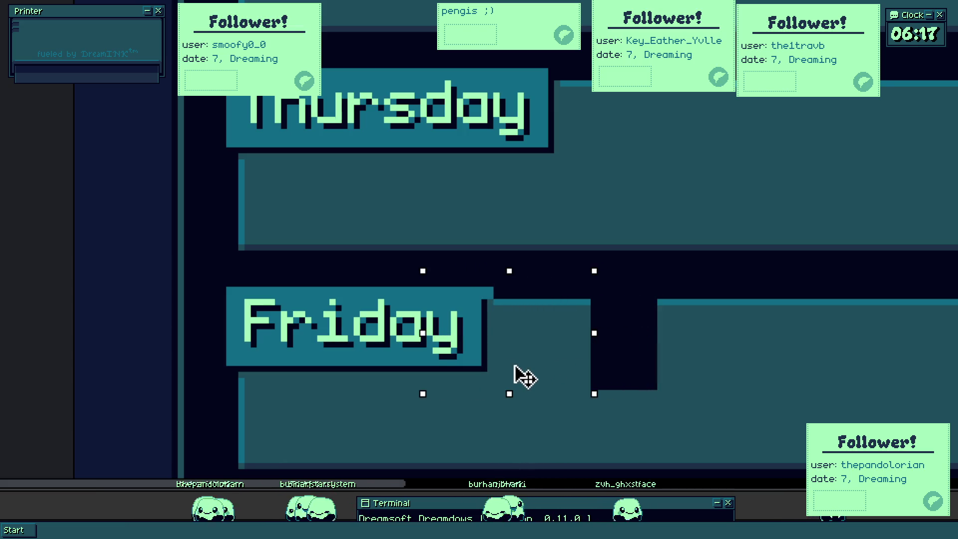
key(ctrl+z)
mouse_move(507, 344)
mouse_down()
mouse_move(567, 368)
mouse_move(496, 366)
mouse_up()
scroll(582, 314, up, 1)
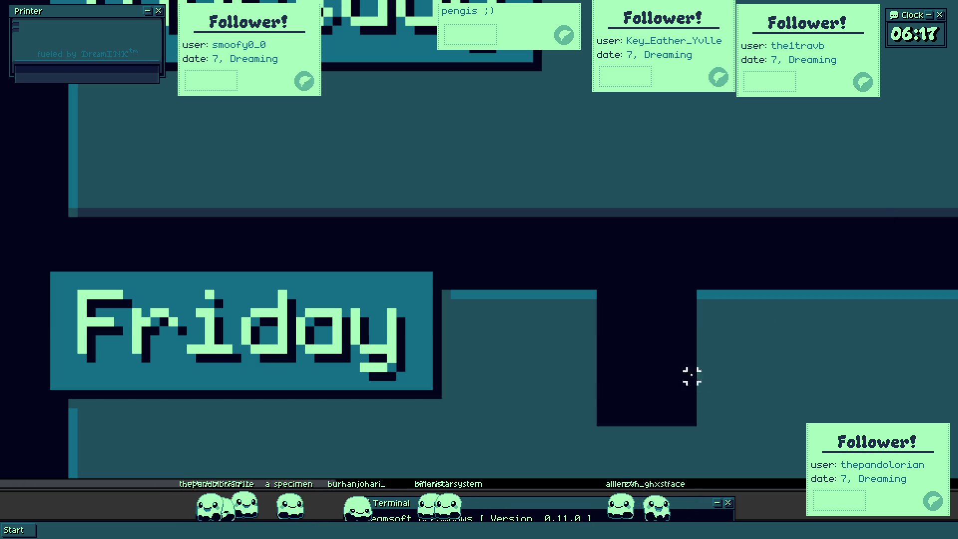
- Stretch the neighbouring pixel block across Friday's dark notch and commit it, then marquee the Tuesday block
drag(591, 294, 552, 439)
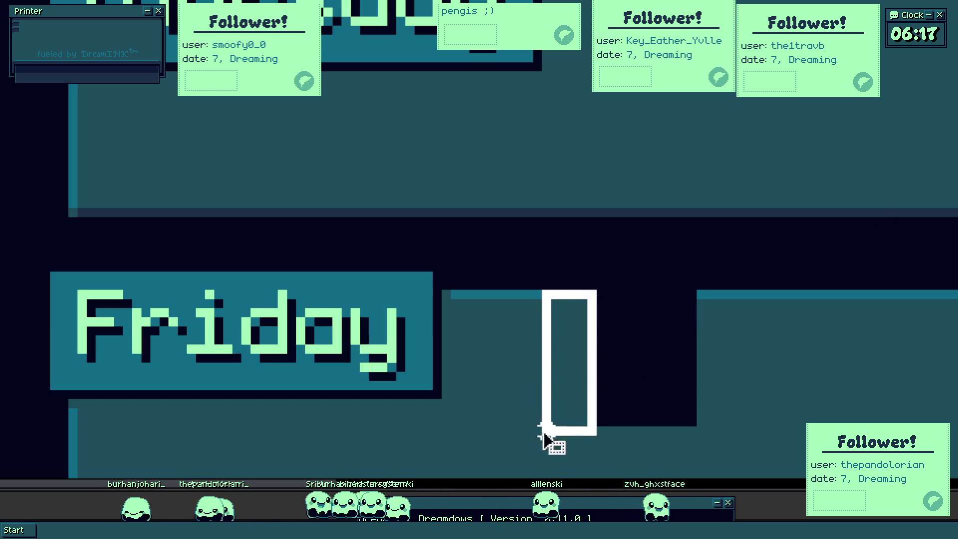
drag(604, 361, 754, 363)
click(847, 349)
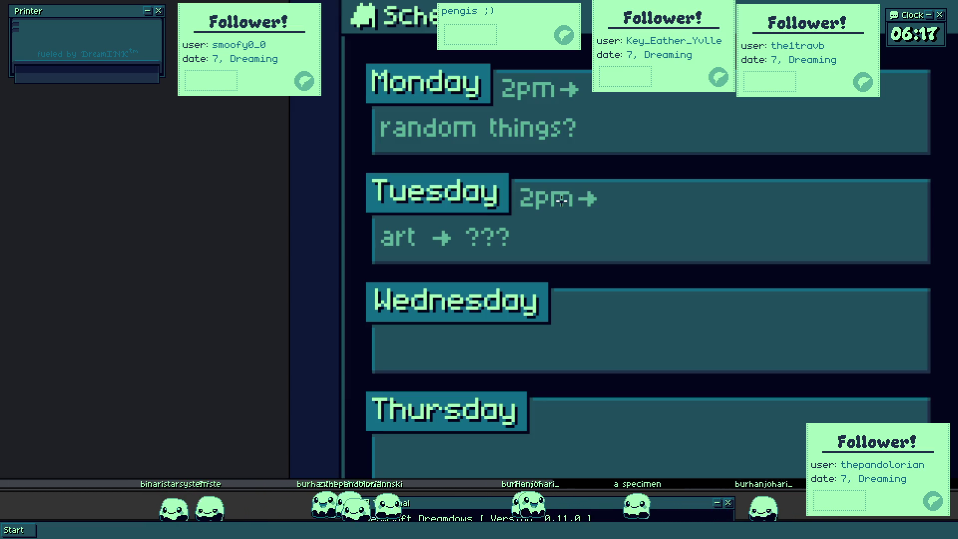
drag(351, 168, 676, 294)
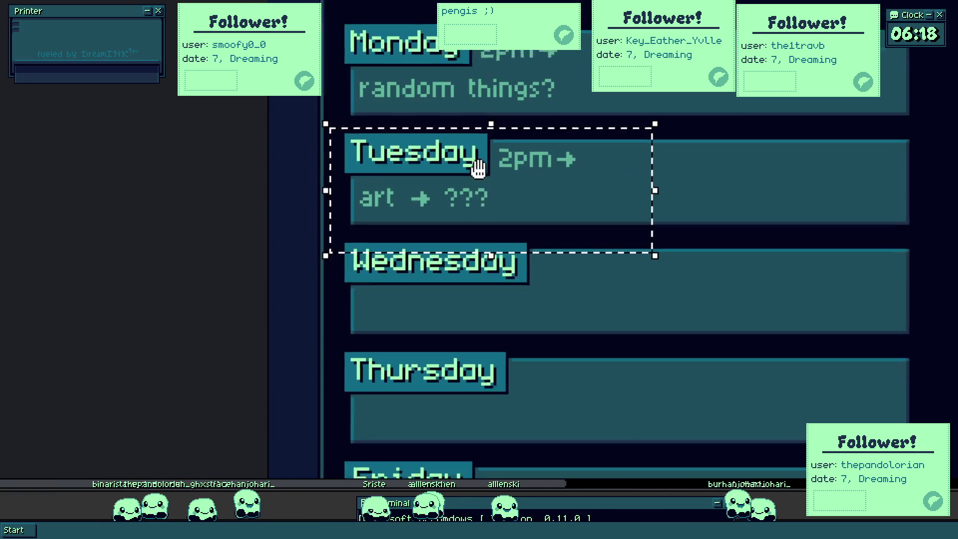
- Try moving Tuesday's art and 2pm blocks down onto Wednesday, then undo and clear the selection
drag(419, 167, 478, 316)
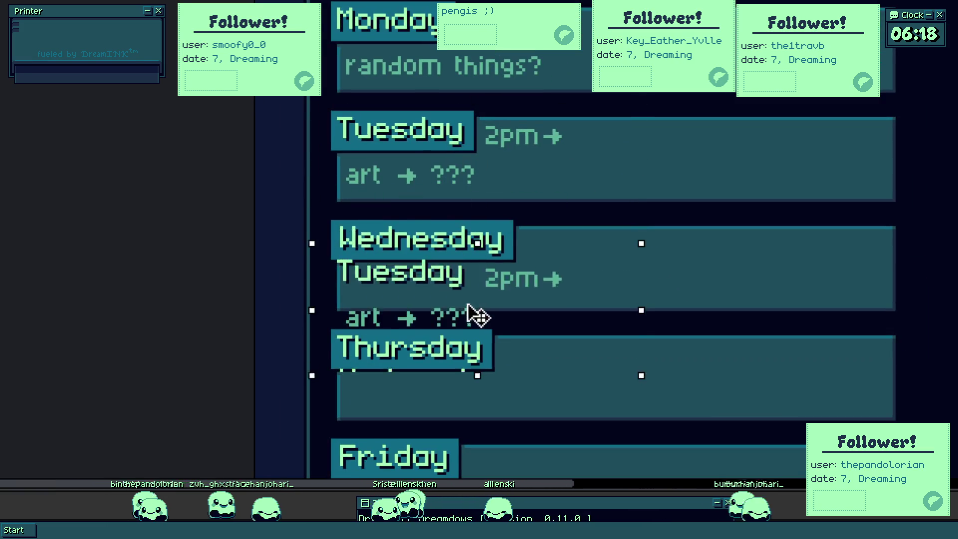
key(ctrl+z)
scroll(509, 86, up, 1)
scroll(455, 155, up, 1)
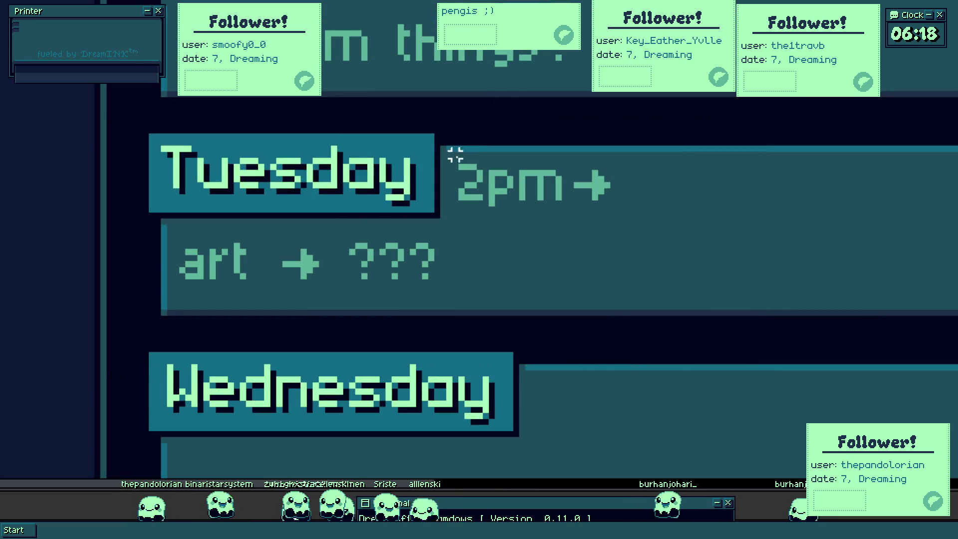
drag(443, 148, 678, 316)
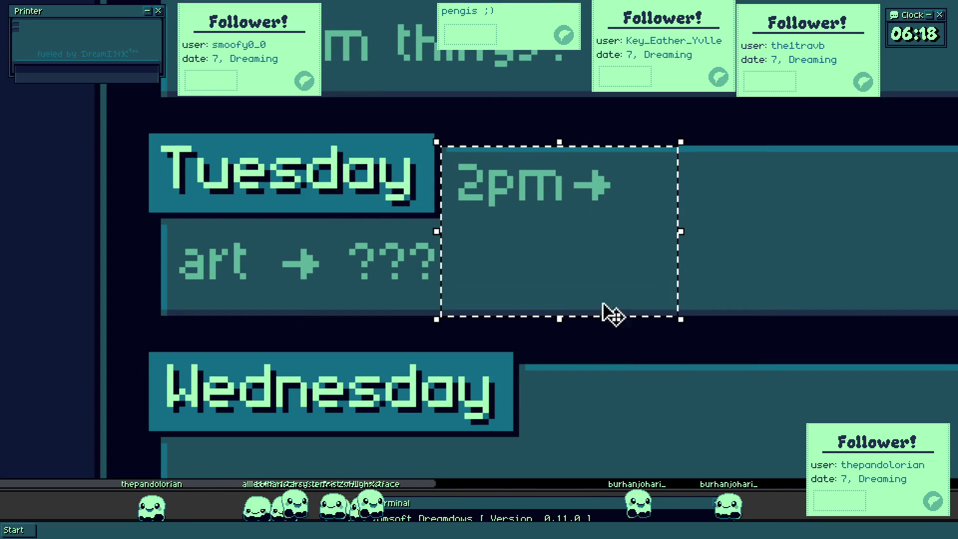
drag(163, 222, 541, 317)
scroll(488, 198, up, 1)
mouse_move(487, 198)
mouse_down()
mouse_move(549, 327)
mouse_move(549, 349)
mouse_up()
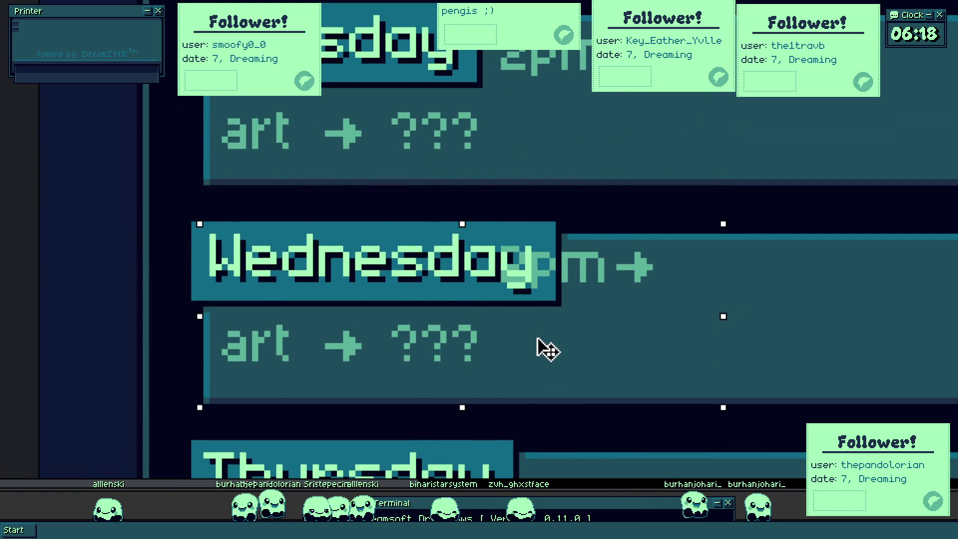
key(ctrl+z)
scroll(548, 349, down, 1)
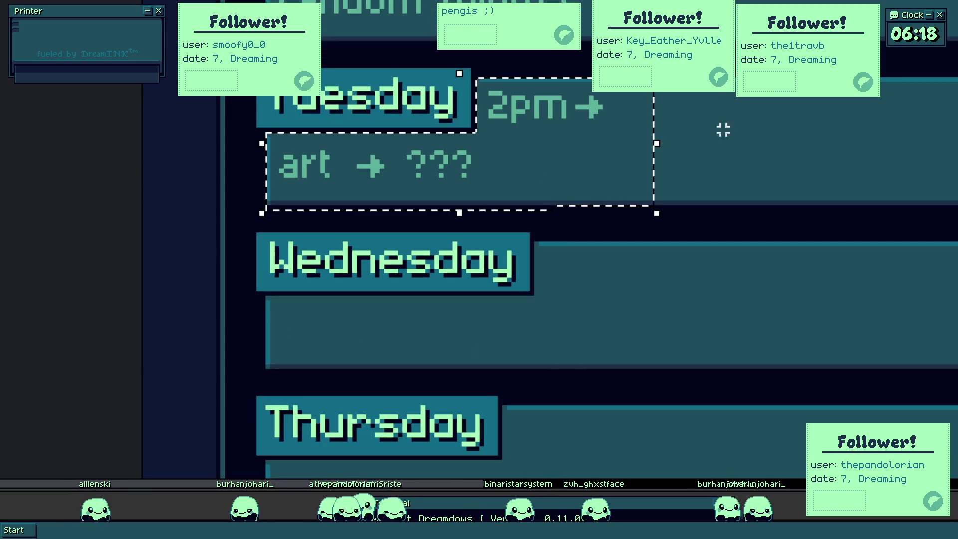
click(737, 134)
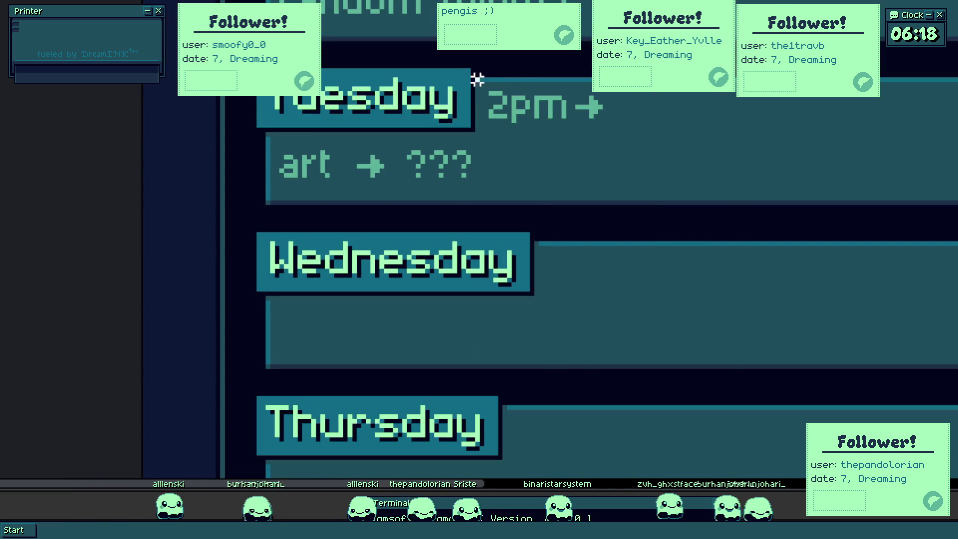
- Copy Tuesday's '2pm →' time beside Wednesday, Thursday and Friday, then deselect
drag(476, 78, 641, 134)
mouse_move(545, 107)
mouse_down()
mouse_move(605, 272)
mouse_move(641, 184)
mouse_move(618, 339)
mouse_move(550, 490)
mouse_move(524, 154)
mouse_up()
scroll(608, 351, up, 2)
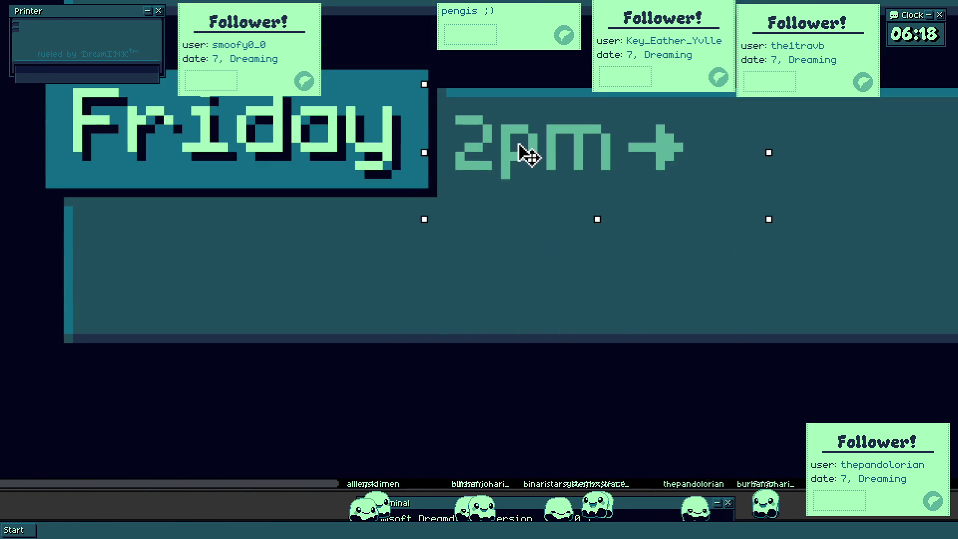
scroll(529, 154, down, 2)
scroll(519, 175, down, 2)
click(539, 96)
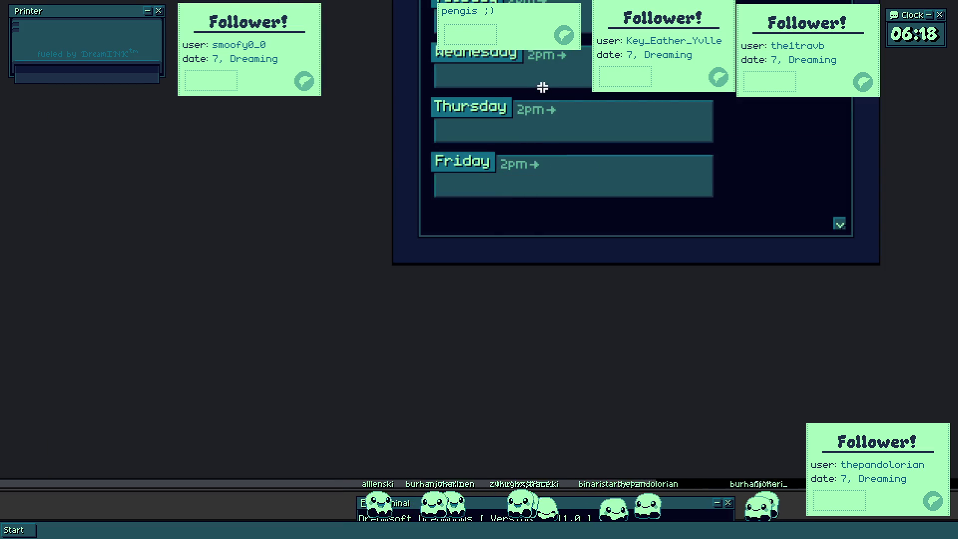
scroll(523, 90, up, 2)
scroll(537, 303, up, 1)
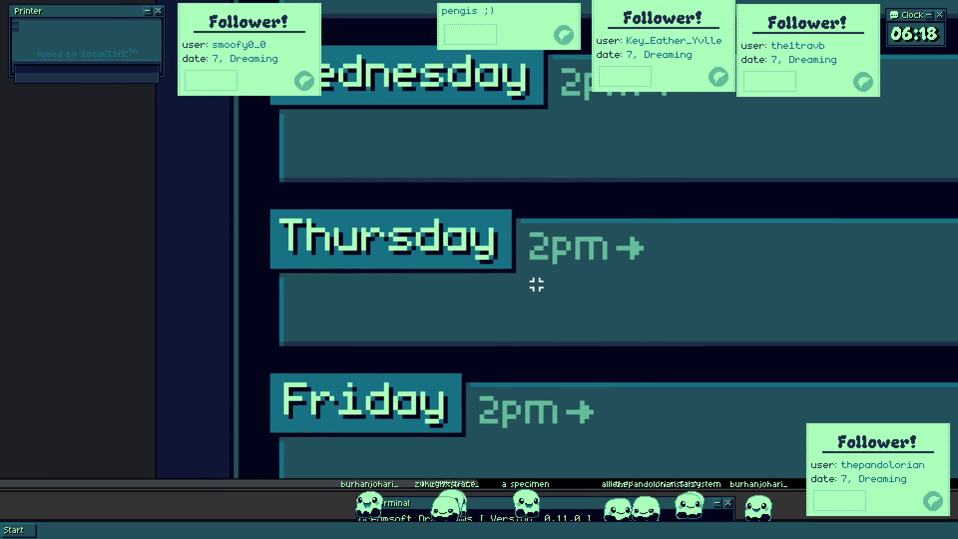
scroll(537, 284, down, 2)
scroll(417, 160, up, 2)
scroll(417, 122, up, 1)
- Move 'art → ???' into the box under Thursday and bring the Friday row into view
drag(413, 119, 781, 231)
scroll(551, 193, down, 1)
mouse_move(552, 193)
mouse_down()
mouse_move(552, 140)
mouse_move(531, 152)
mouse_move(540, 150)
mouse_move(516, 228)
mouse_up()
scroll(530, 152, up, 1)
scroll(525, 150, down, 2)
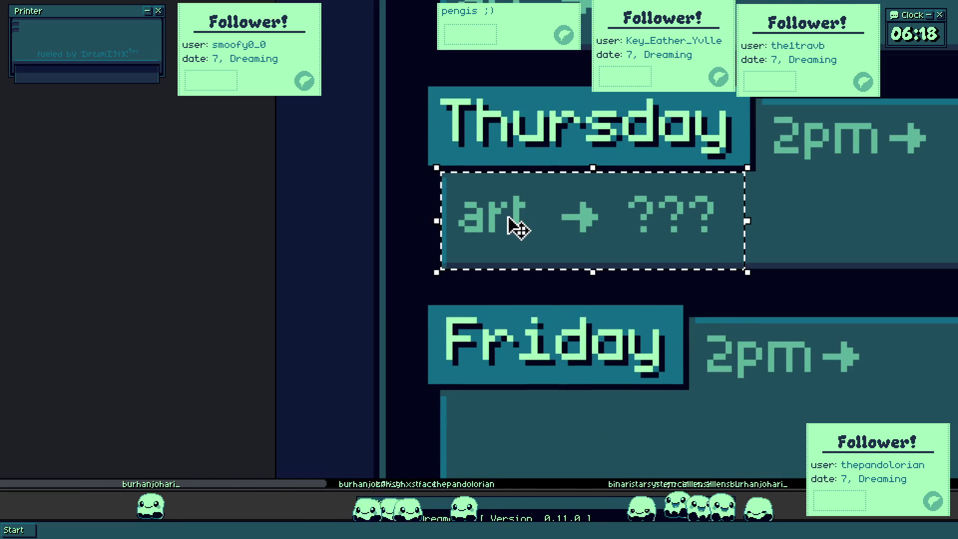
scroll(509, 225, down, 1)
scroll(506, 222, up, 2)
click(900, 207)
scroll(581, 157, down, 1)
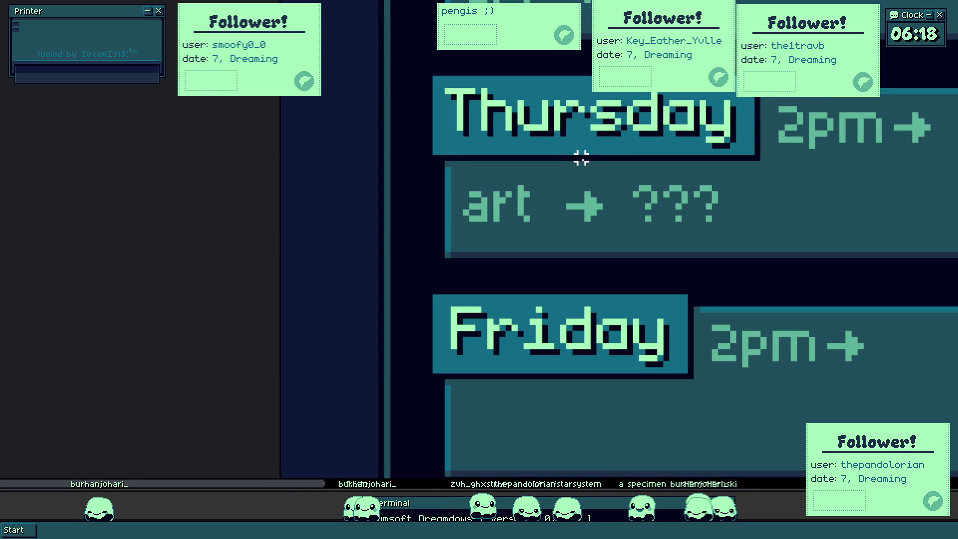
drag(581, 157, 517, 188)
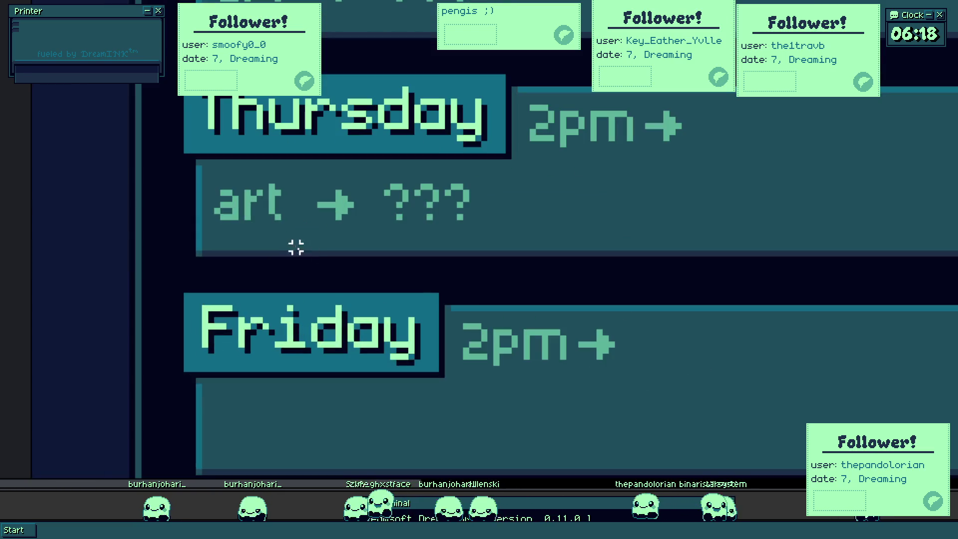
drag(199, 263, 487, 161)
- Drop a copy of 'art → ???' into Friday, then erase it again with the eraser
mouse_move(381, 199)
mouse_down()
mouse_move(422, 306)
mouse_move(378, 257)
mouse_up()
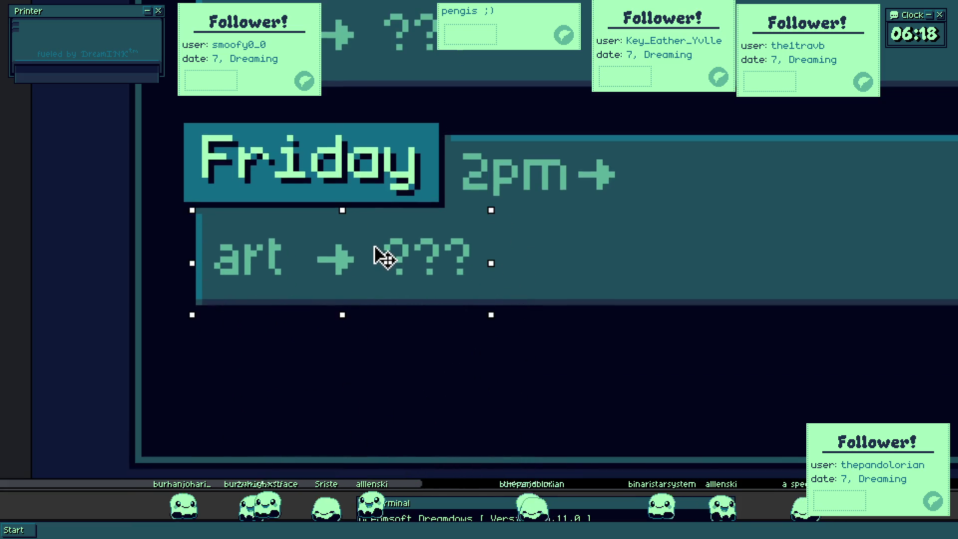
click(569, 255)
scroll(291, 264, up, 2)
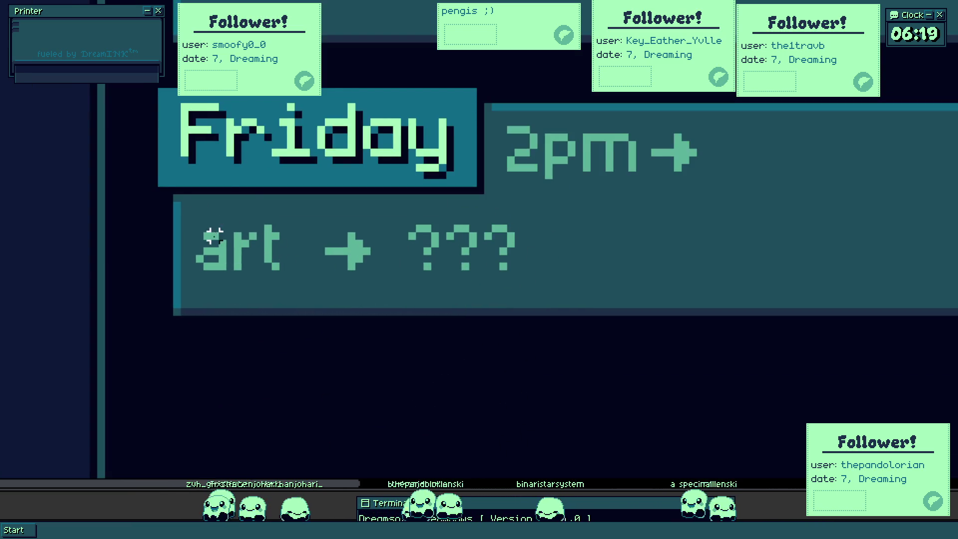
scroll(215, 235, up, 1)
key(e)
mouse_move(214, 235)
mouse_down()
mouse_move(216, 222)
mouse_move(242, 237)
mouse_up()
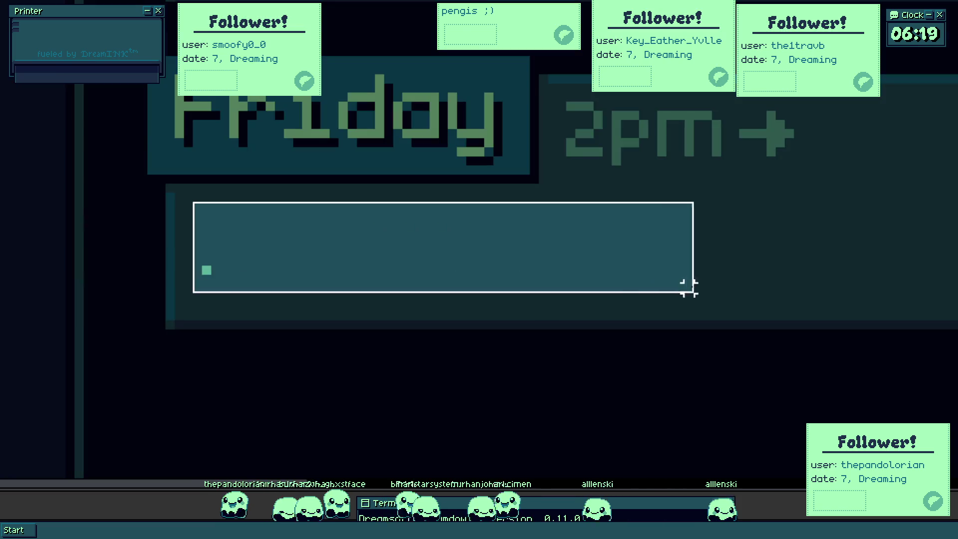
- Add the word 'gaming' in the Friday row with the Text tool and nudge it into position
drag(200, 203, 756, 275)
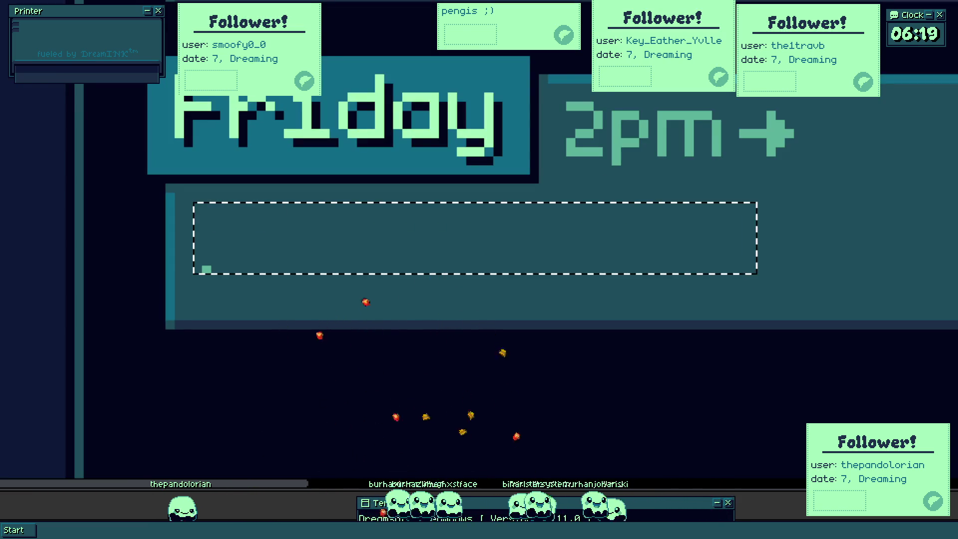
text(9)
text(amin)
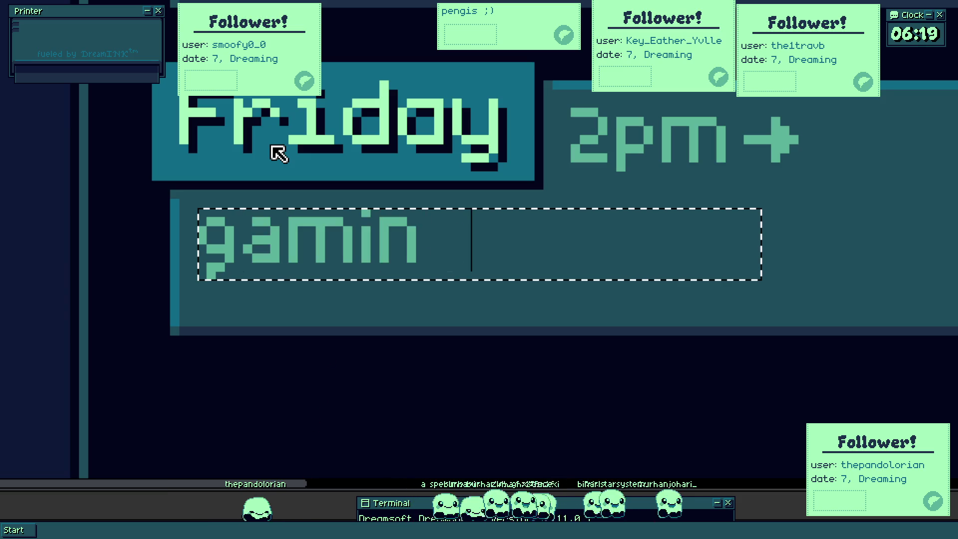
text(g)
click(271, 144)
click(212, 267)
drag(400, 227, 392, 231)
click(566, 221)
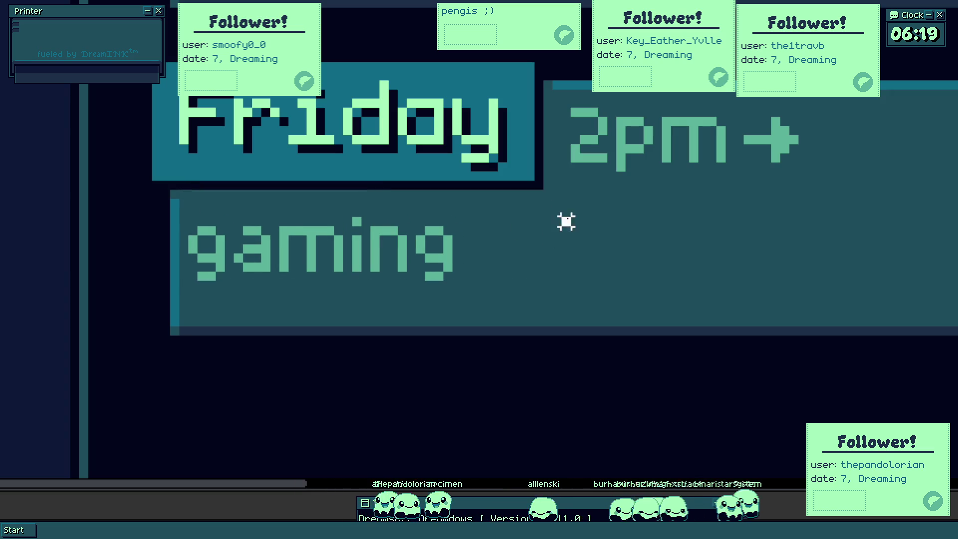
click(416, 274)
drag(417, 274, 427, 274)
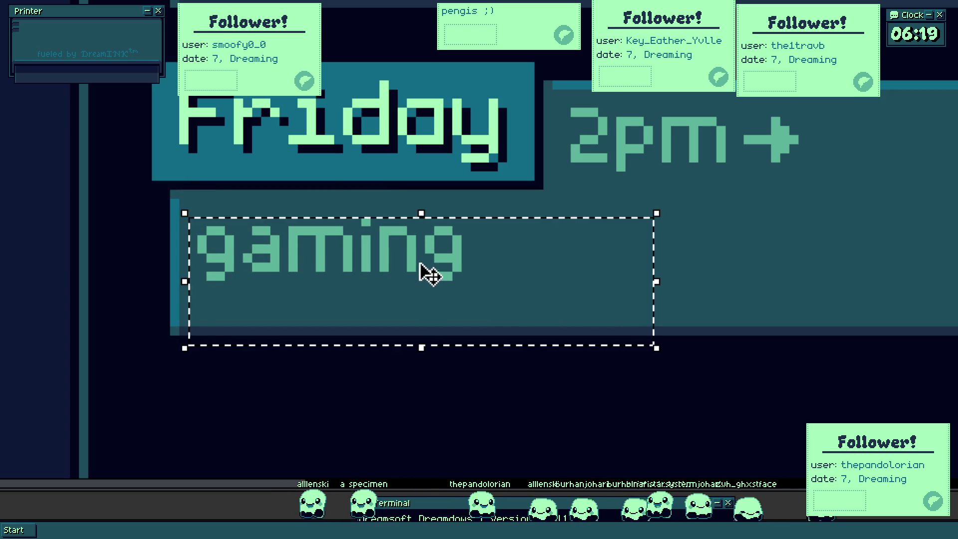
scroll(316, 278, down, 2)
- Revert Friday back to 'art → ???' and enter 'gaming' in a text box after the question marks
drag(303, 210, 372, 311)
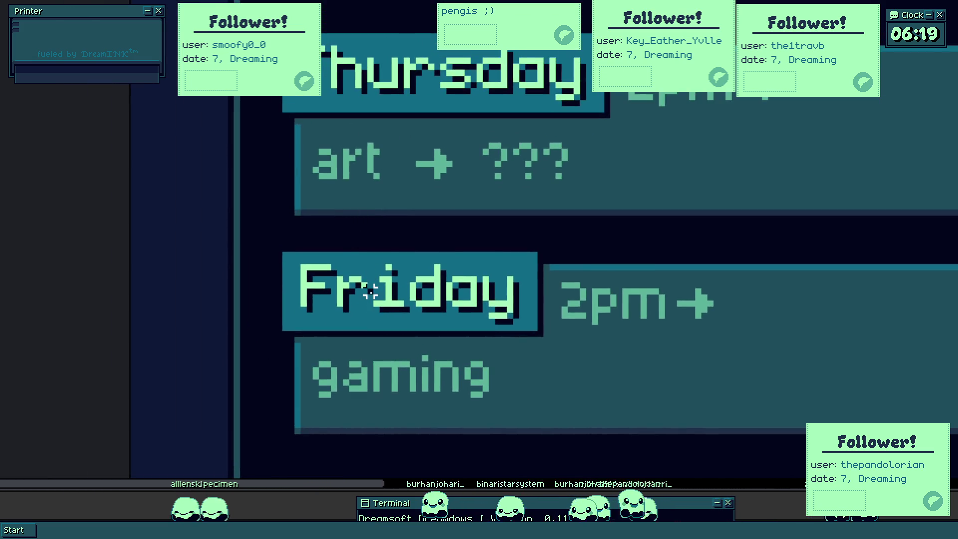
click(400, 339)
key(Delete)
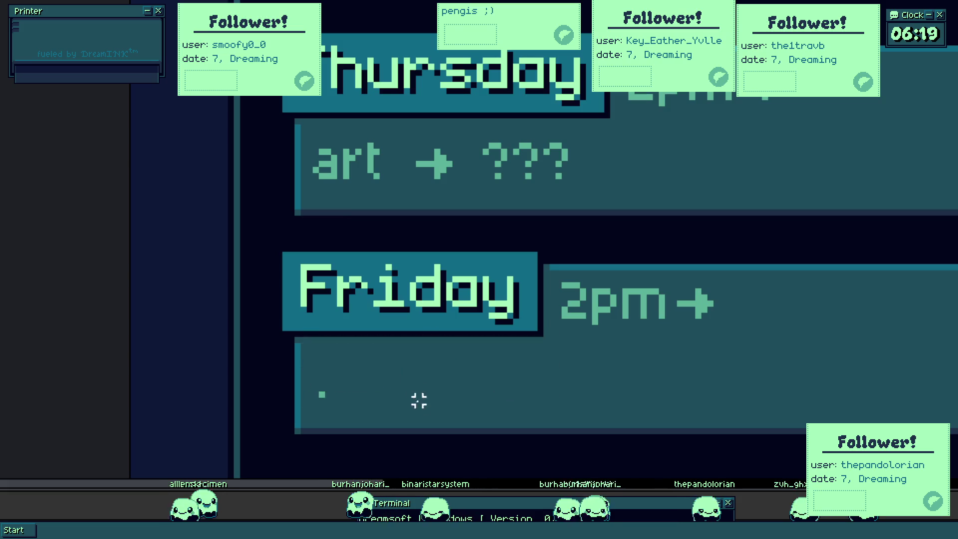
key(ctrl+v)
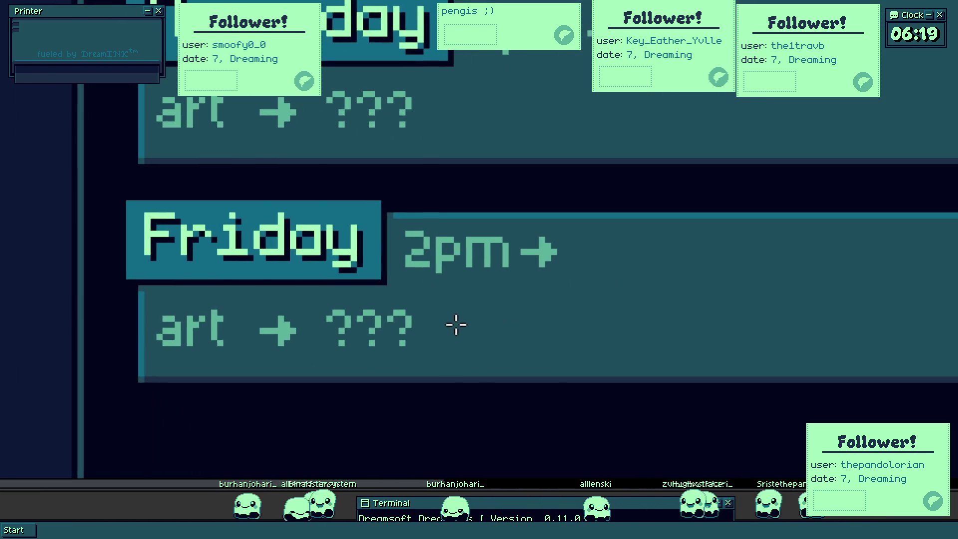
drag(454, 311, 696, 382)
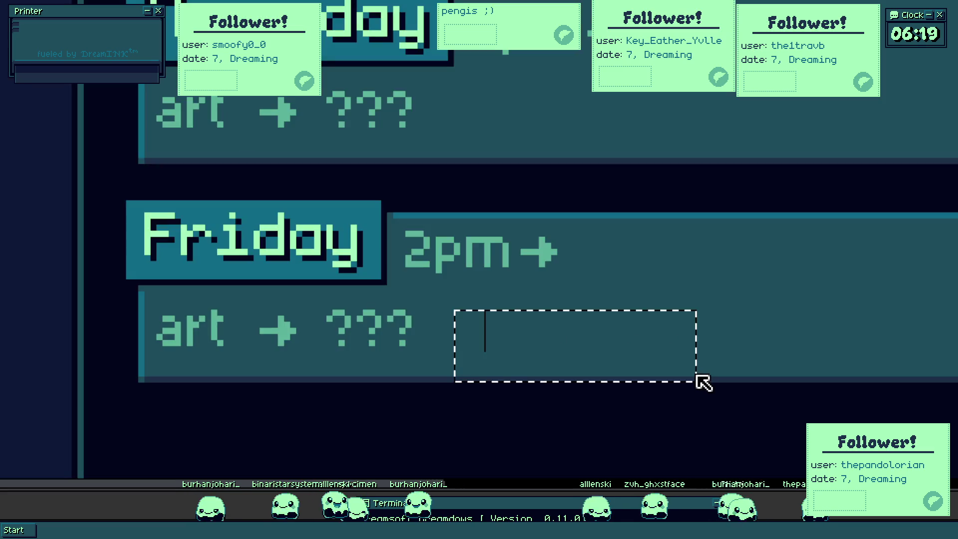
text(gaming)
key(Return)
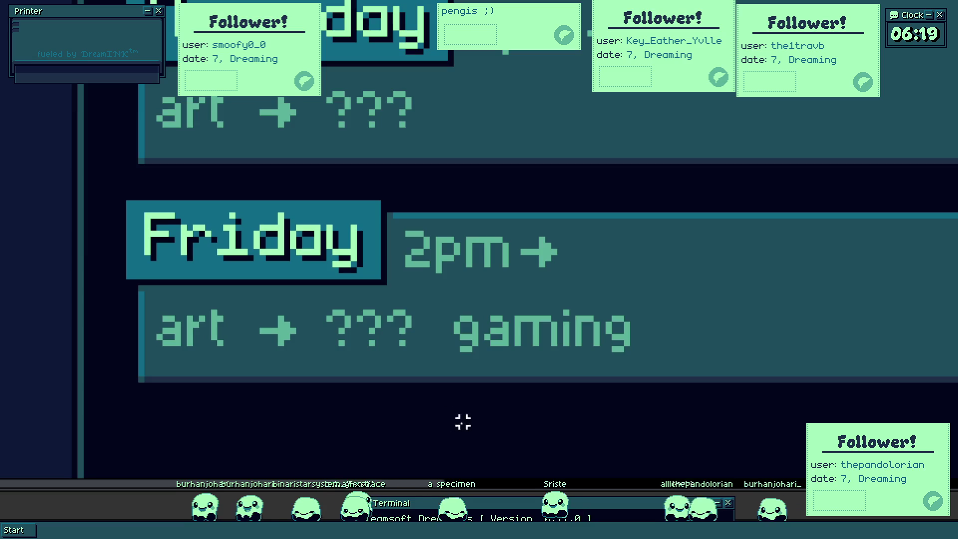
scroll(334, 348, up, 2)
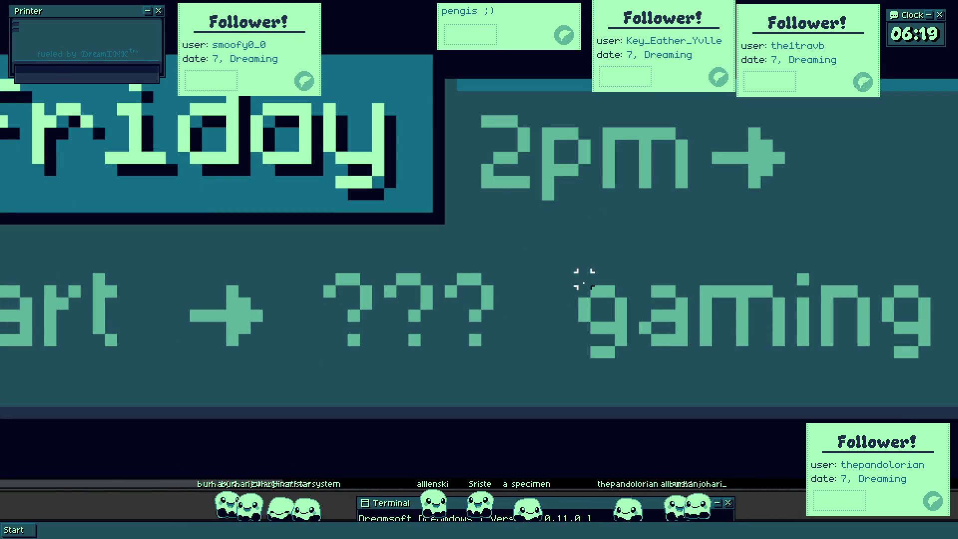
- Lift 'gaming' off, erase the 'art → ???' entry, and paste 'gaming' at the start of the Friday row
drag(577, 273, 939, 369)
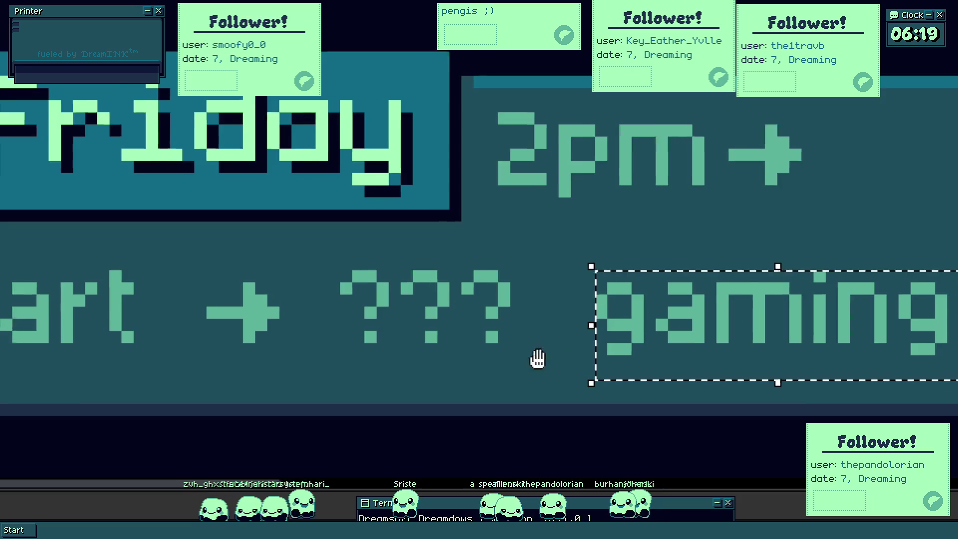
scroll(537, 360, down, 1)
mouse_move(791, 321)
mouse_down()
mouse_move(213, 374)
mouse_move(516, 398)
mouse_move(210, 391)
mouse_up()
key(Delete)
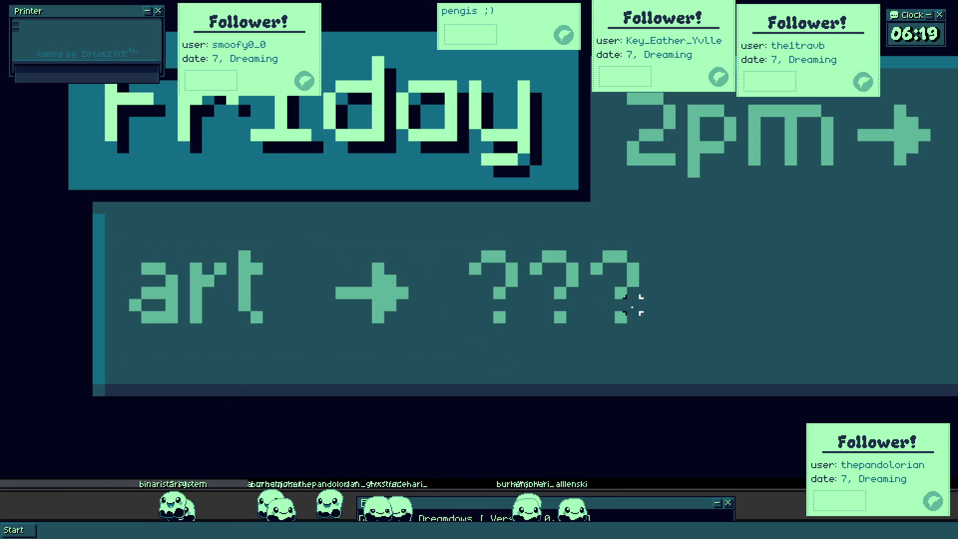
key(ctrl+z)
key(Delete)
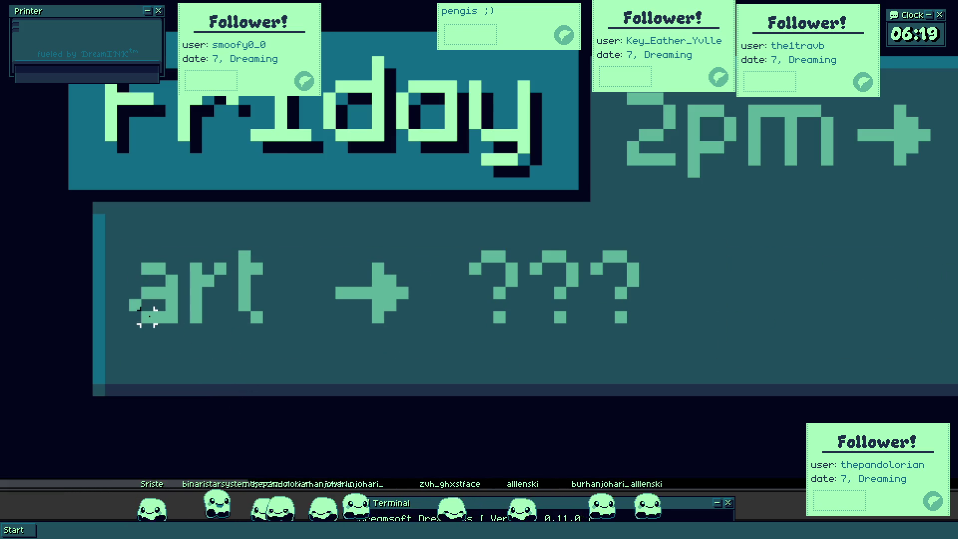
mouse_move(138, 292)
mouse_down()
mouse_move(160, 269)
mouse_move(256, 278)
mouse_up()
drag(326, 285, 622, 285)
key(ctrl+v)
drag(801, 325, 240, 319)
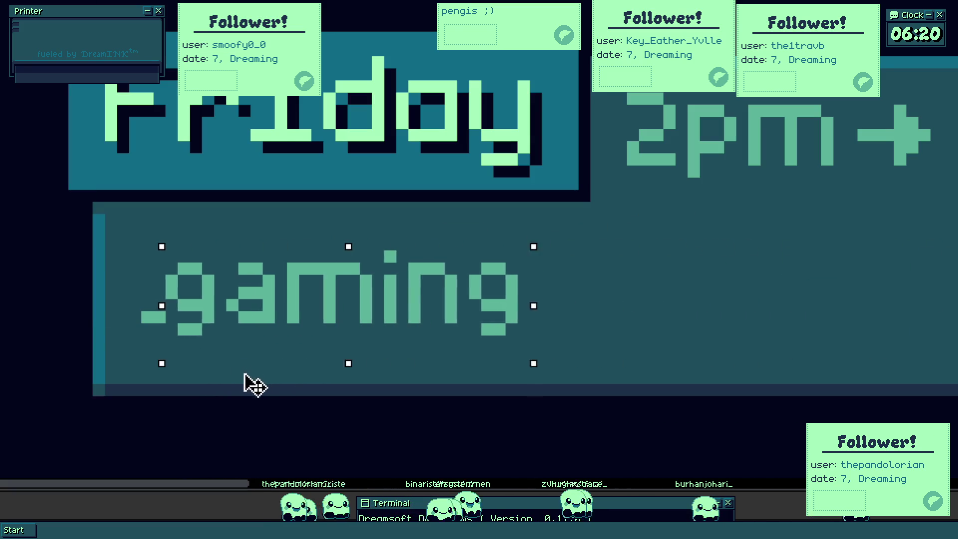
drag(245, 376, 211, 377)
key(e)
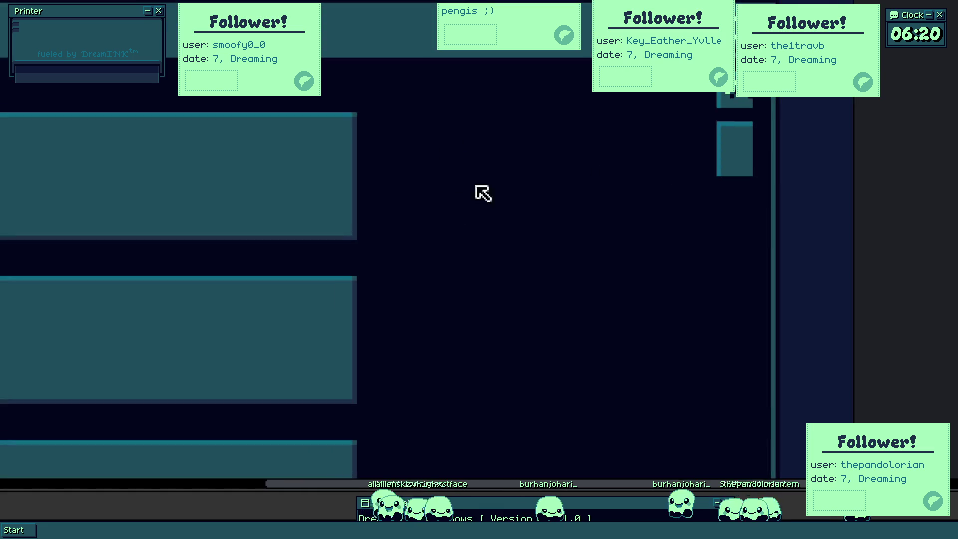
- Show the alignment grid and move the whole schedule panel slightly right and up
click(406, 152)
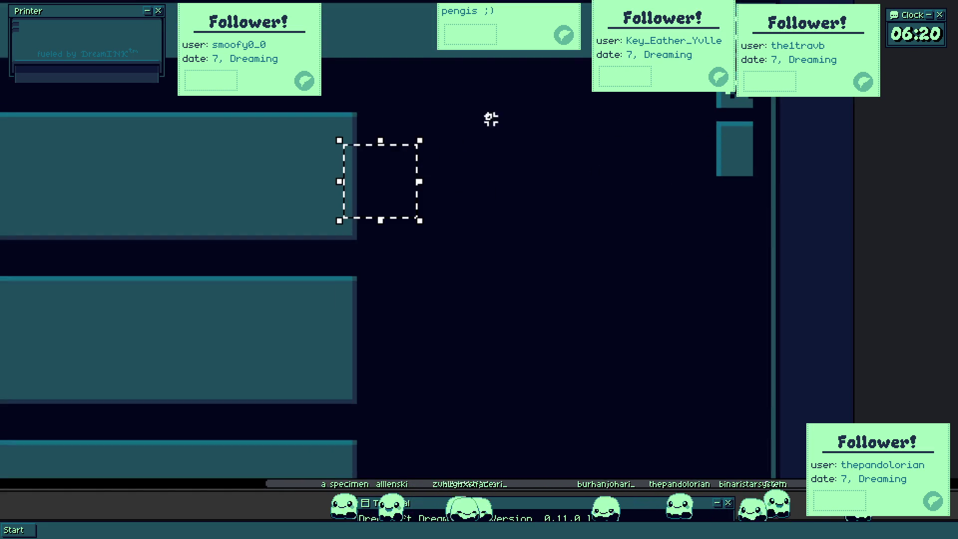
key(g)
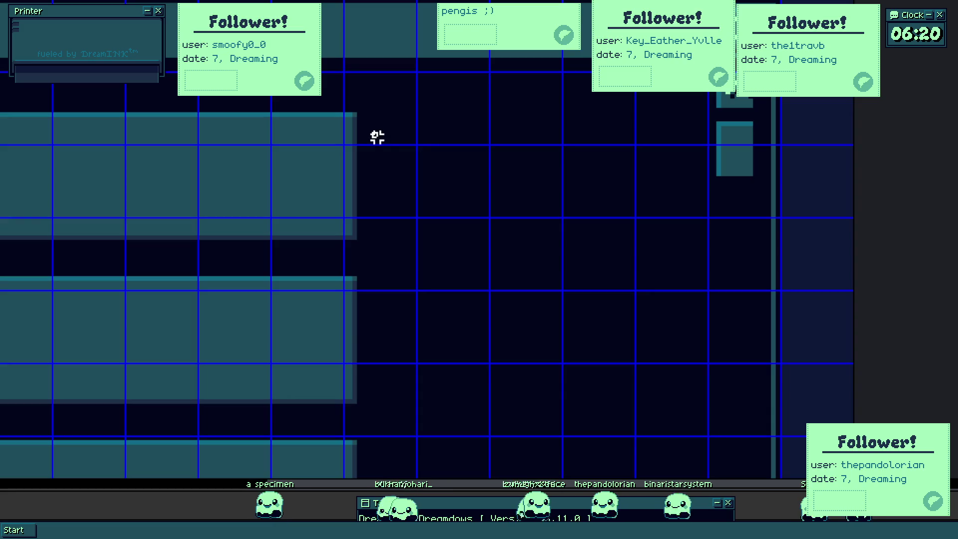
scroll(377, 137, up, 2)
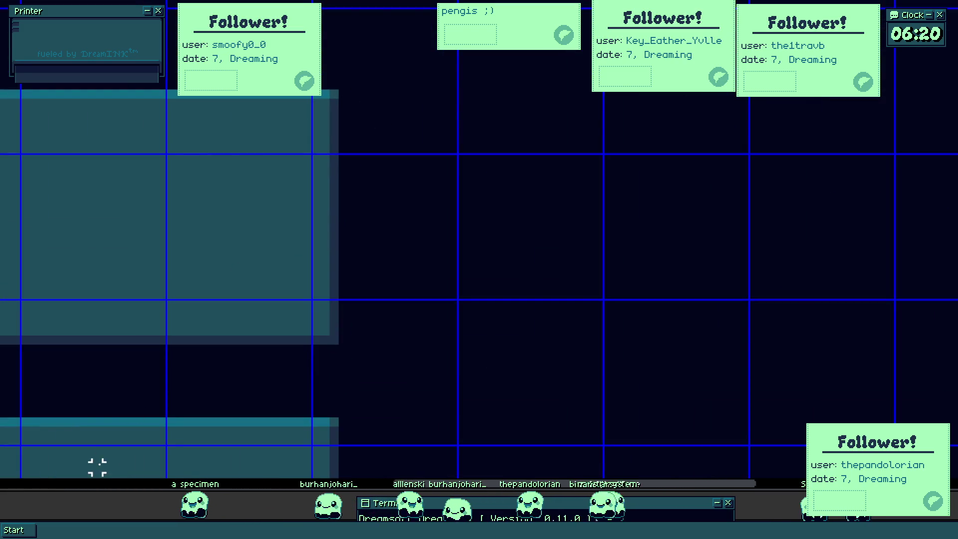
scroll(360, 99, up, 2)
scroll(365, 87, down, 3)
mouse_move(367, 99)
mouse_down()
mouse_move(792, 340)
mouse_move(810, 338)
mouse_move(802, 342)
mouse_up()
scroll(664, 472, up, 1)
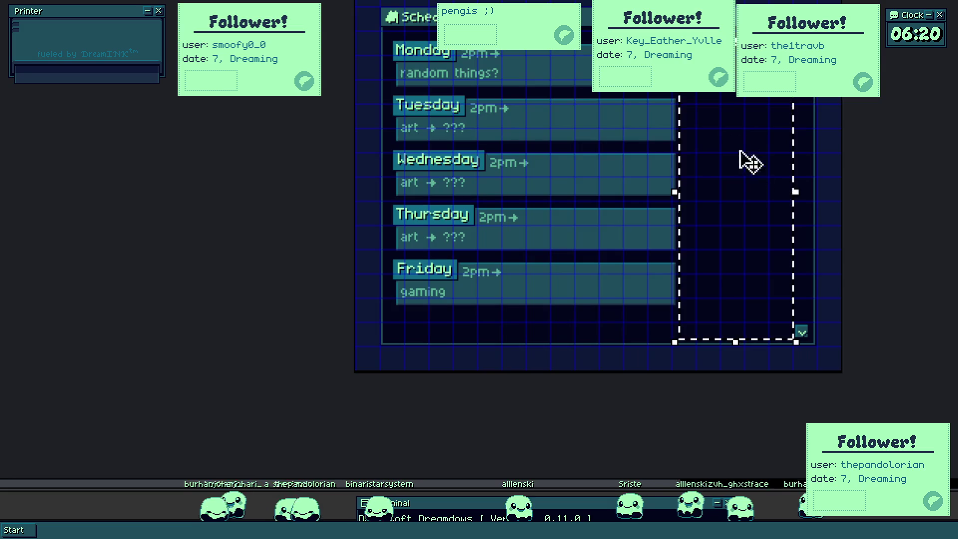
scroll(749, 160, up, 2)
scroll(670, 239, up, 2)
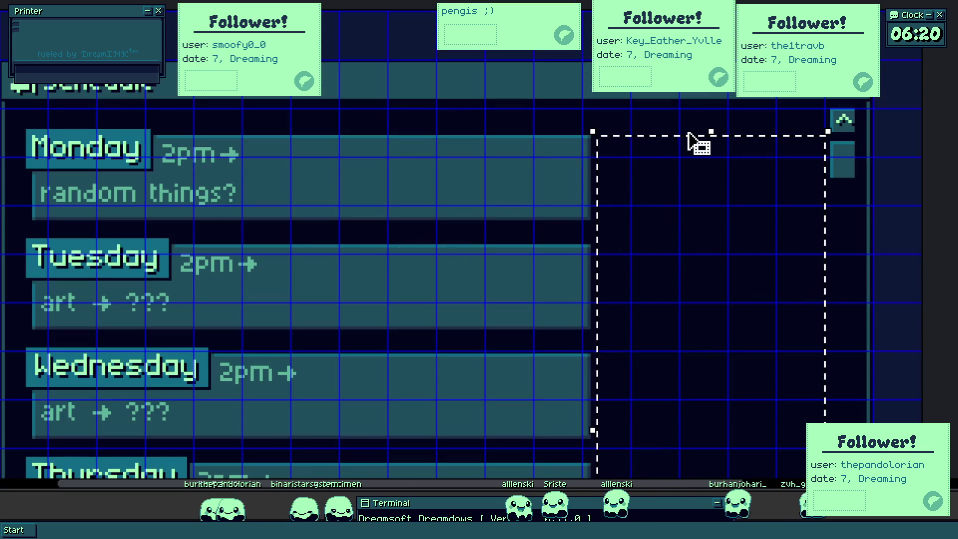
scroll(696, 138, down, 2)
scroll(296, 165, down, 3)
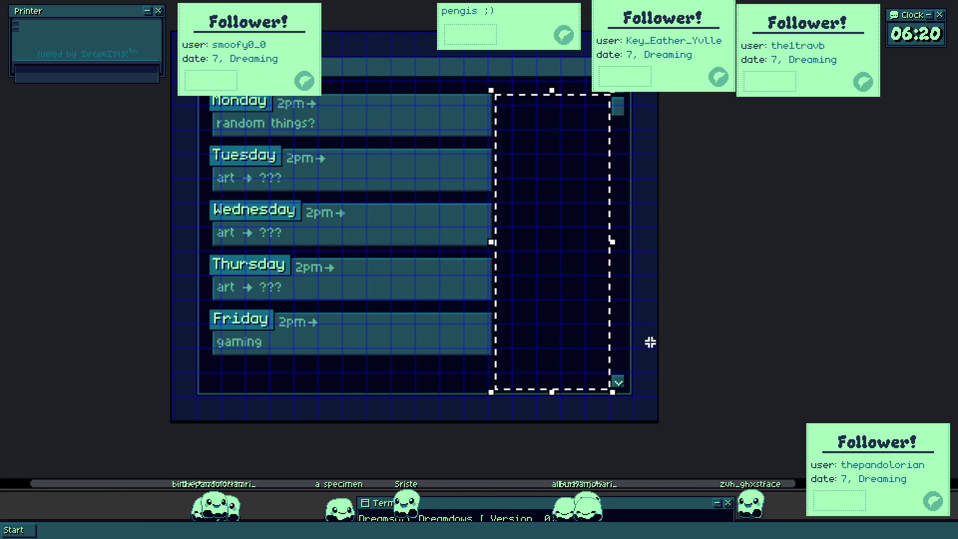
click(583, 175)
drag(430, 181, 499, 166)
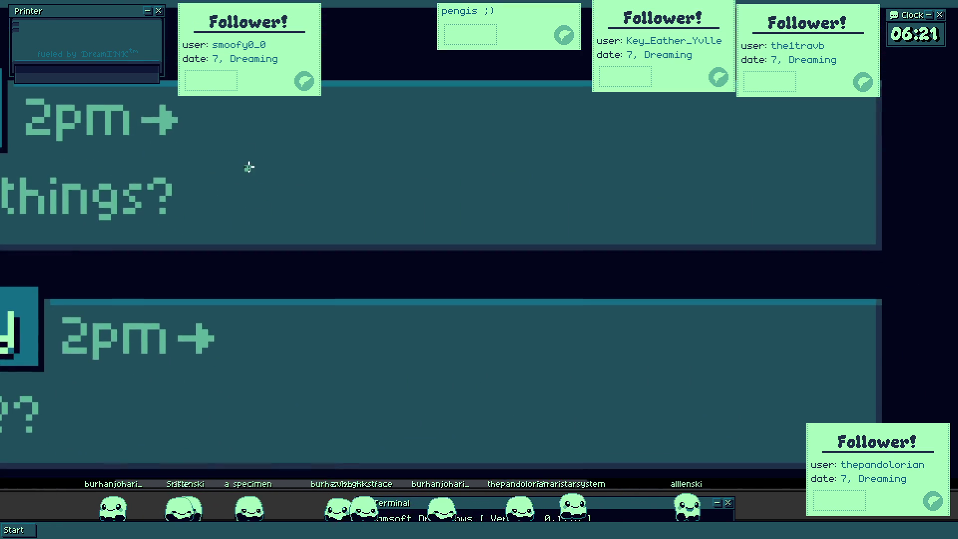
- Add a 'MAYBE' text stamp beside Monday's 'random things?' entry
drag(233, 107, 864, 280)
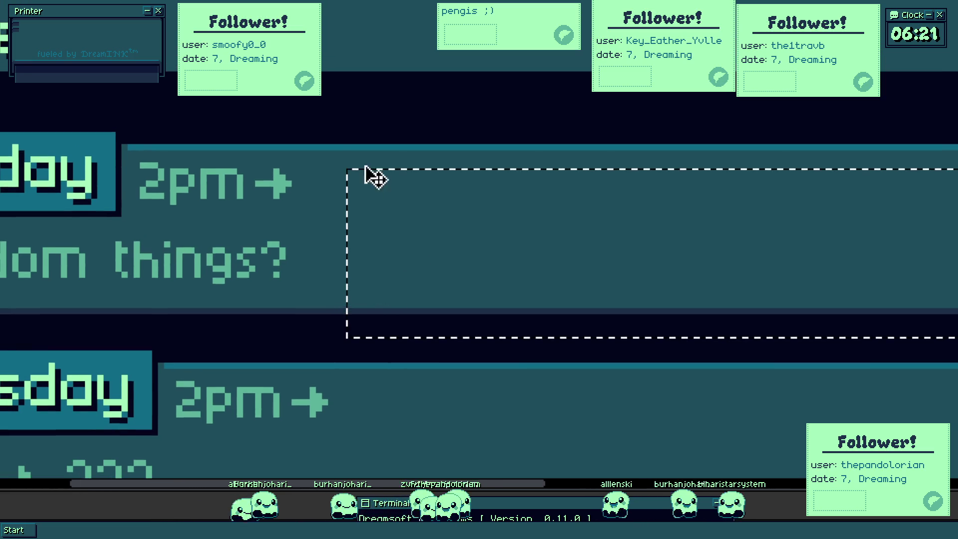
click(367, 156)
drag(341, 170, 880, 300)
text(MAYBE)
key(Return)
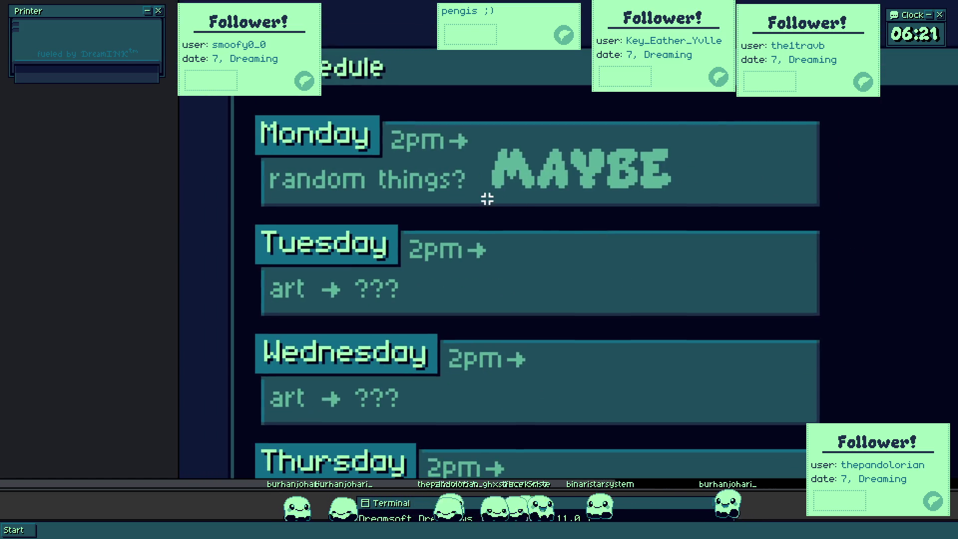
- Shift the MAYBE stamp slightly right, deselect it, and reposition the schedule window
click(680, 164)
mouse_move(680, 165)
mouse_down()
mouse_move(662, 184)
mouse_move(669, 118)
mouse_up()
click(894, 111)
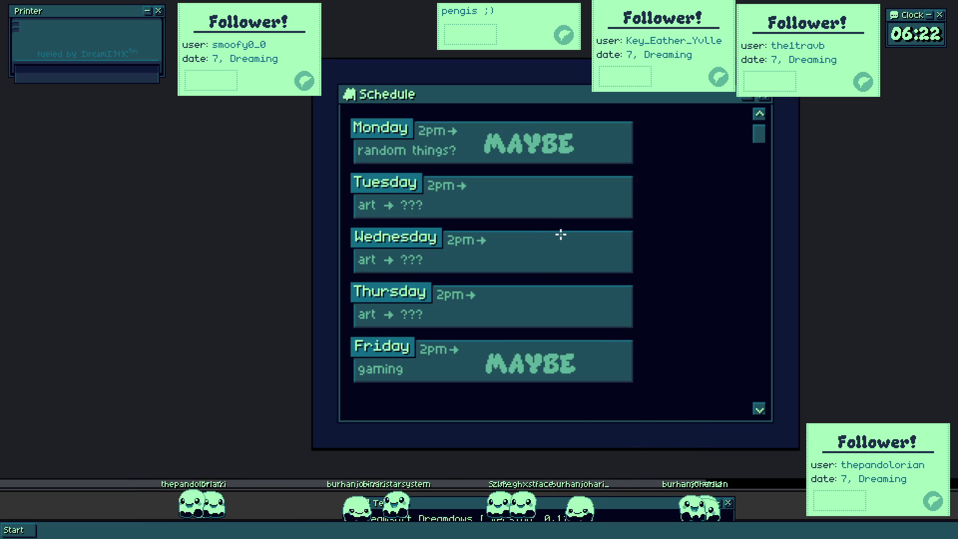
drag(596, 232, 562, 187)
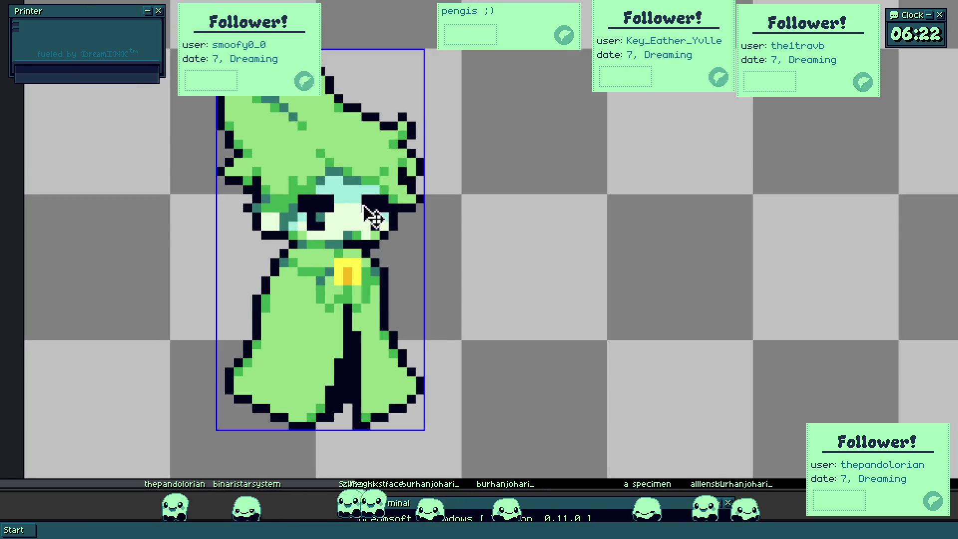
scroll(371, 206, up, 2)
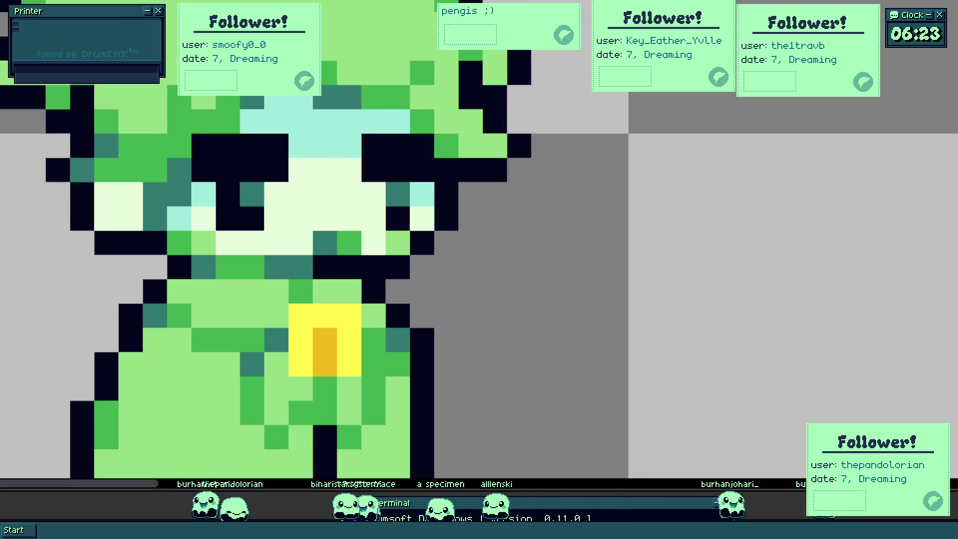
scroll(479, 239, up, 1)
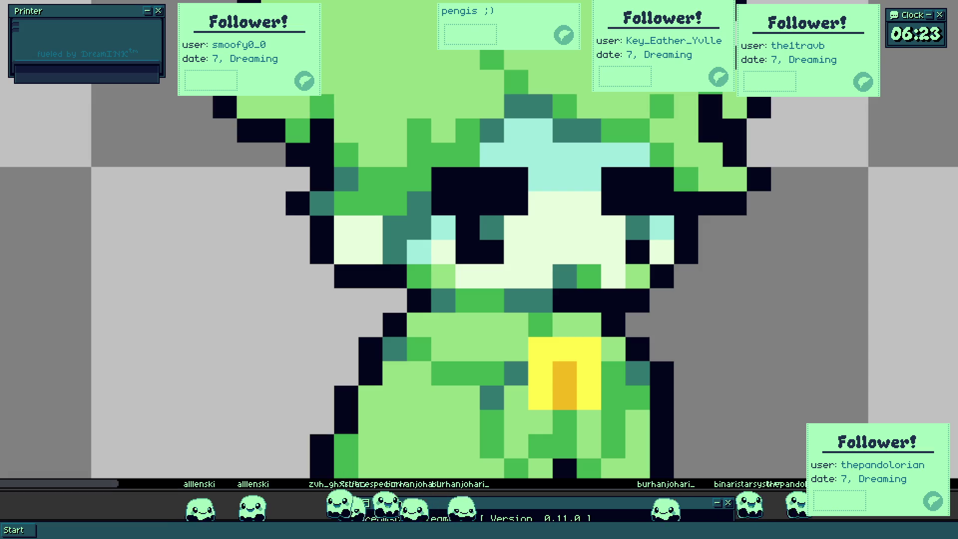
scroll(200, 272, down, 2)
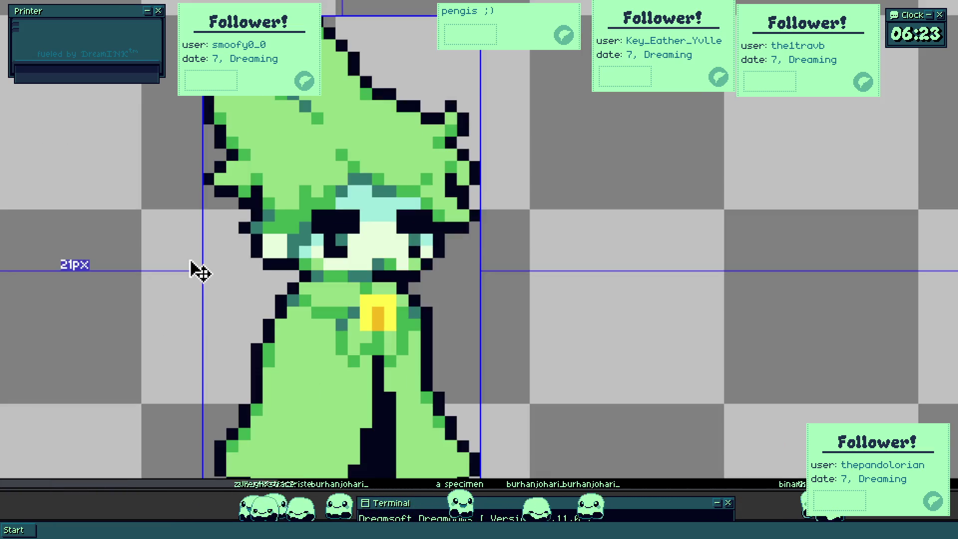
scroll(380, 263, up, 1)
scroll(387, 288, up, 1)
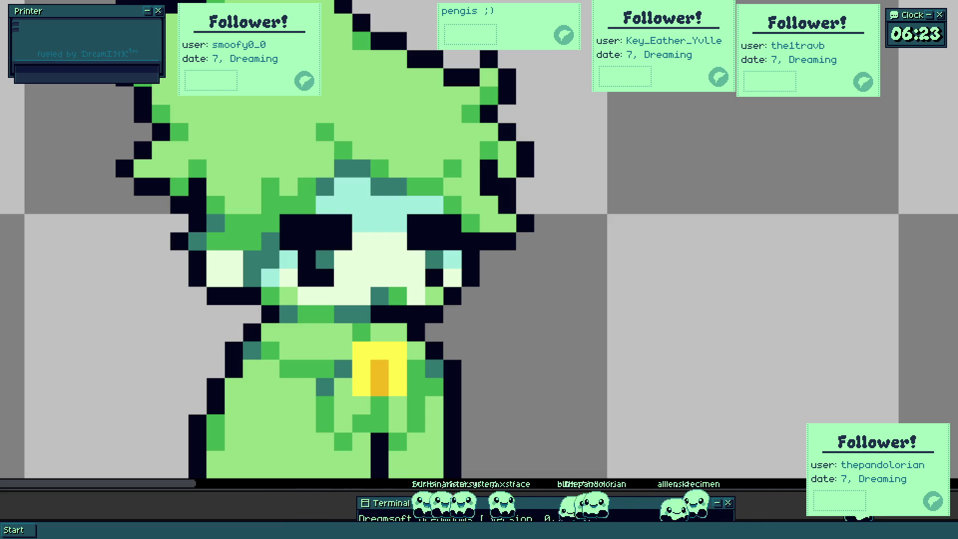
scroll(387, 279, up, 2)
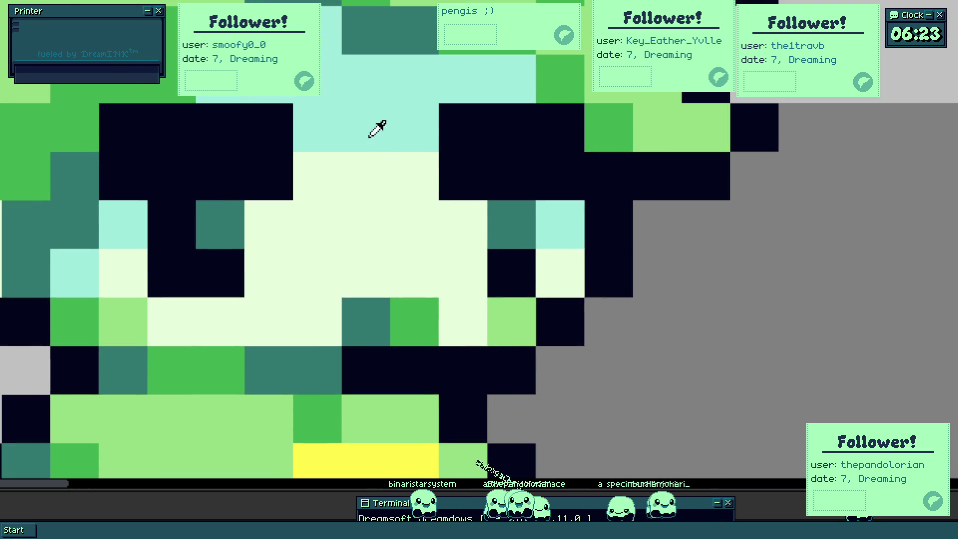
scroll(390, 281, down, 5)
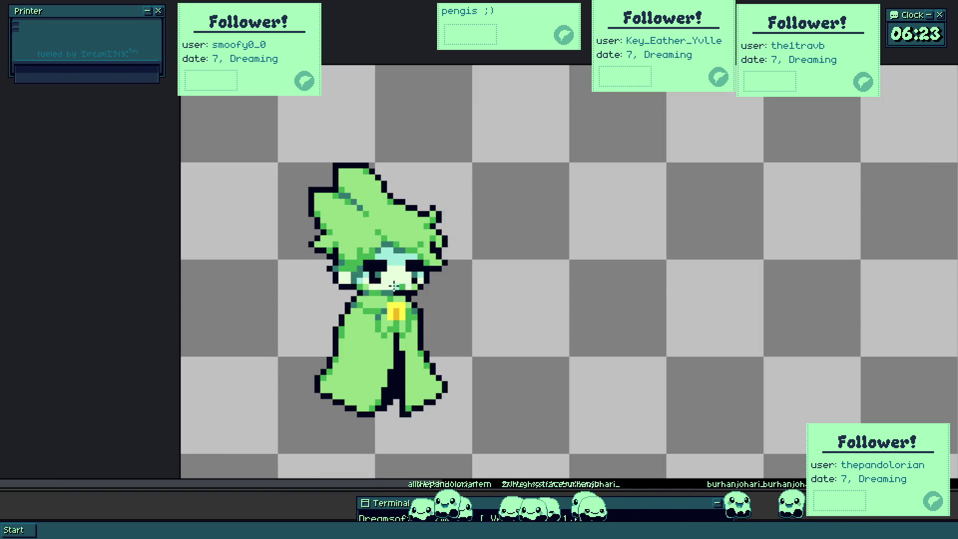
scroll(413, 314, down, 1)
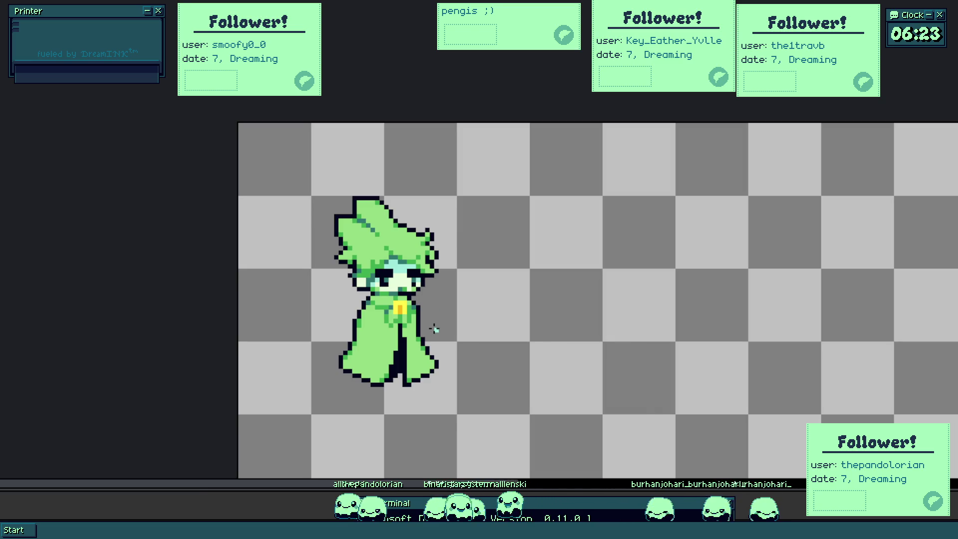
scroll(417, 313, up, 2)
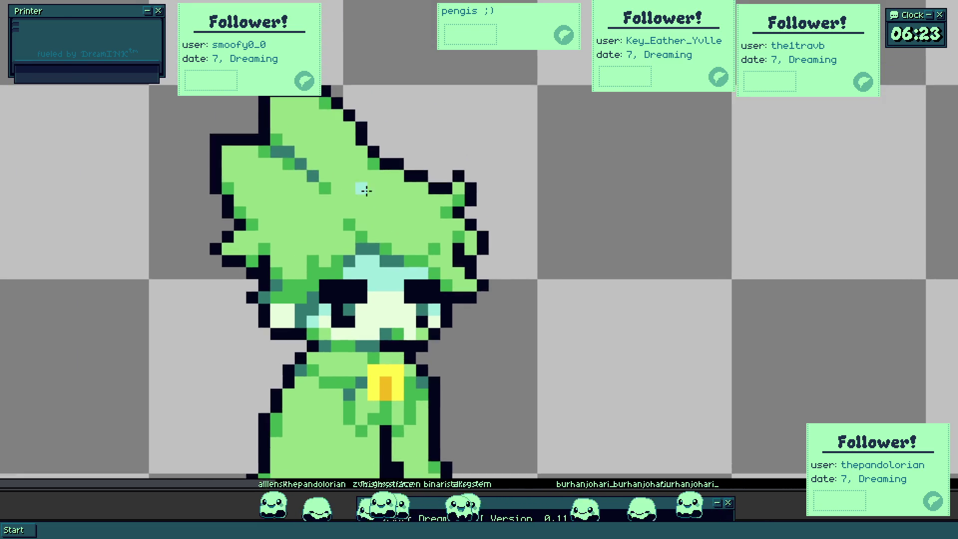
scroll(364, 189, up, 3)
- Paint dark green and teal shading pixels on the robe, then start a light-green letter beside the head
click(380, 354)
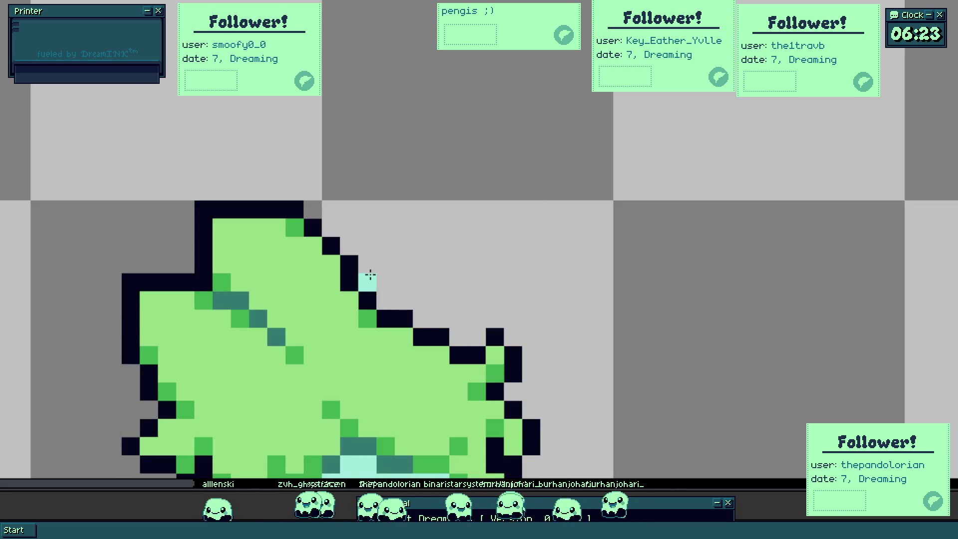
scroll(368, 274, down, 3)
scroll(377, 310, up, 1)
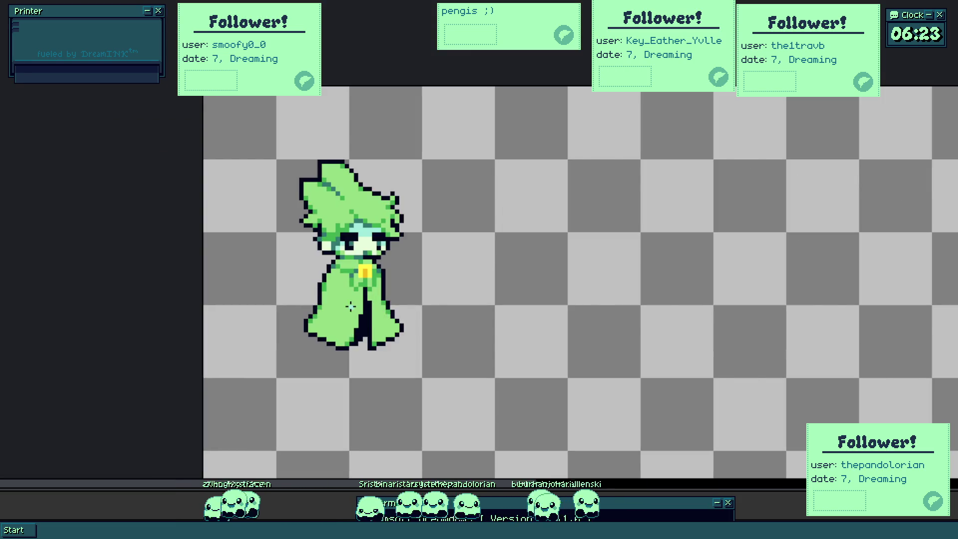
scroll(341, 306, up, 2)
scroll(334, 280, up, 1)
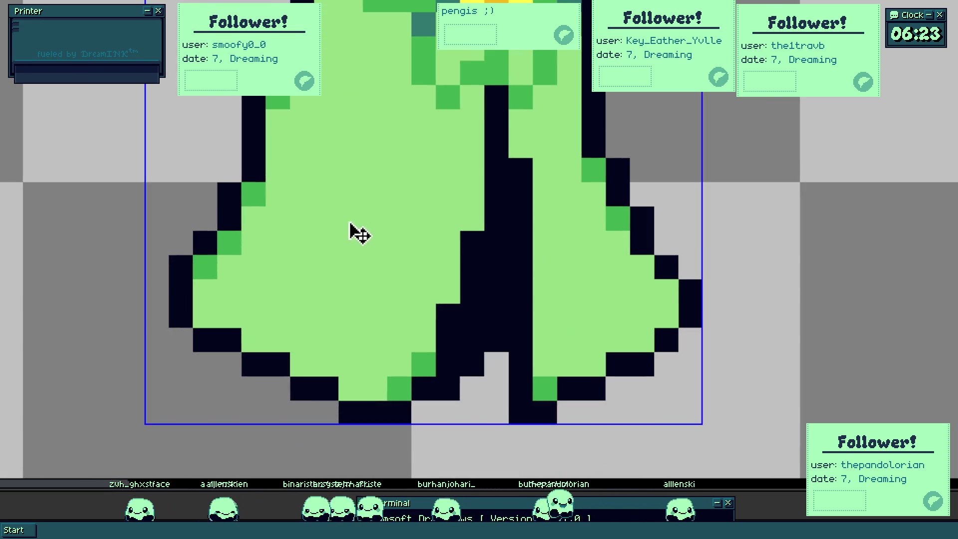
mouse_move(357, 231)
mouse_down()
mouse_move(319, 322)
mouse_move(288, 311)
mouse_move(300, 293)
mouse_up()
scroll(300, 292, down, 2)
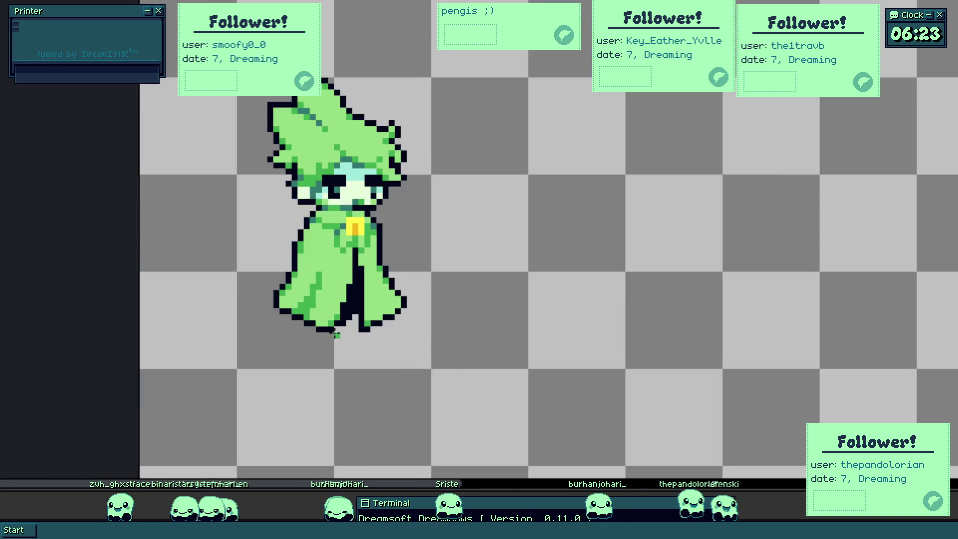
scroll(338, 339, down, 1)
scroll(355, 350, up, 2)
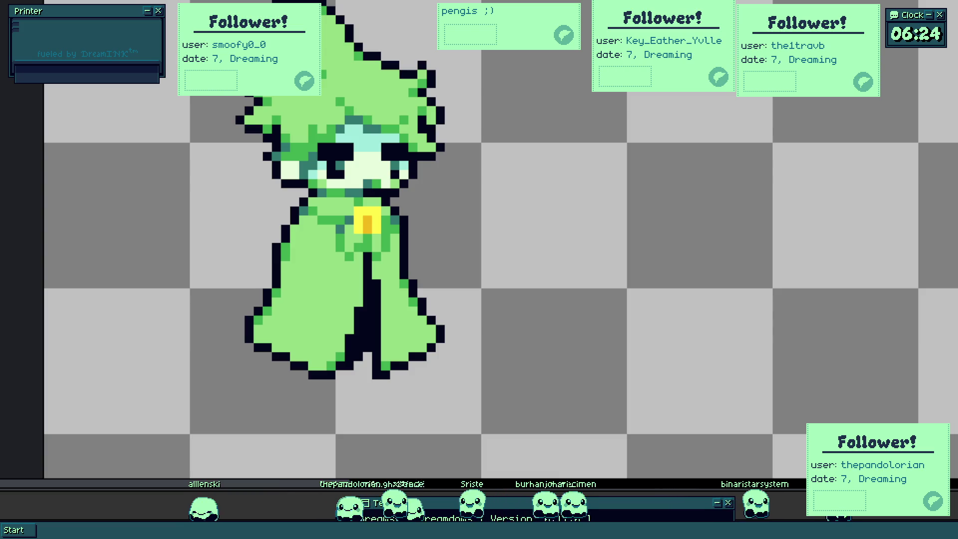
scroll(576, 257, down, 2)
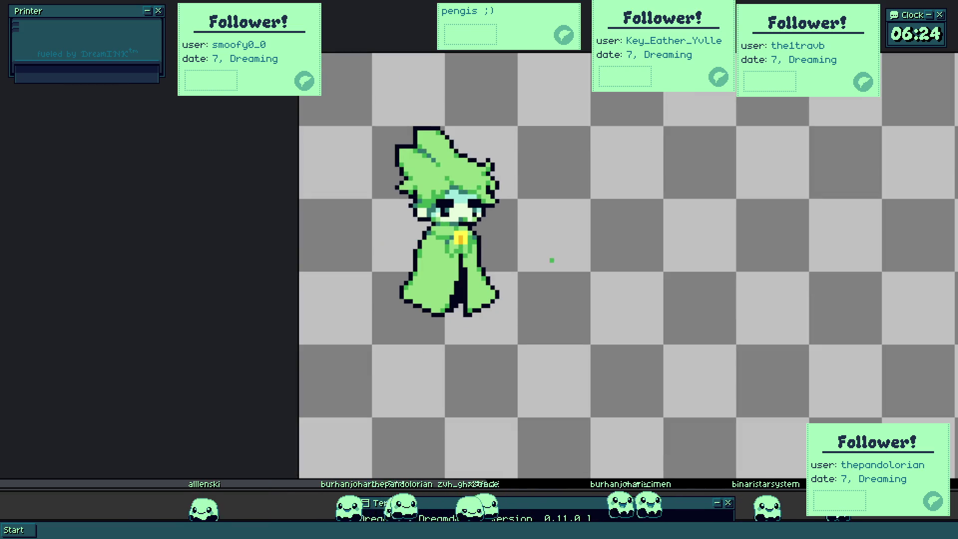
scroll(454, 252, up, 3)
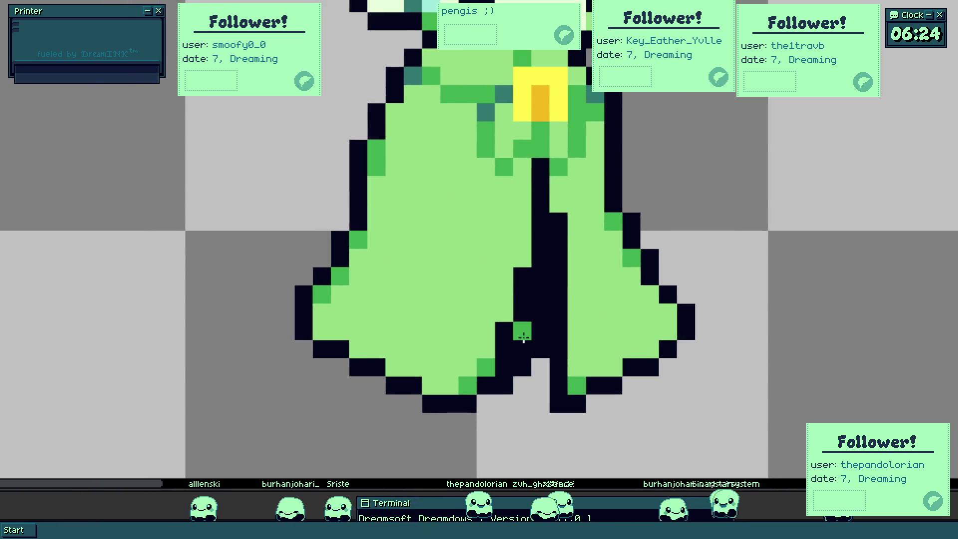
click(340, 362)
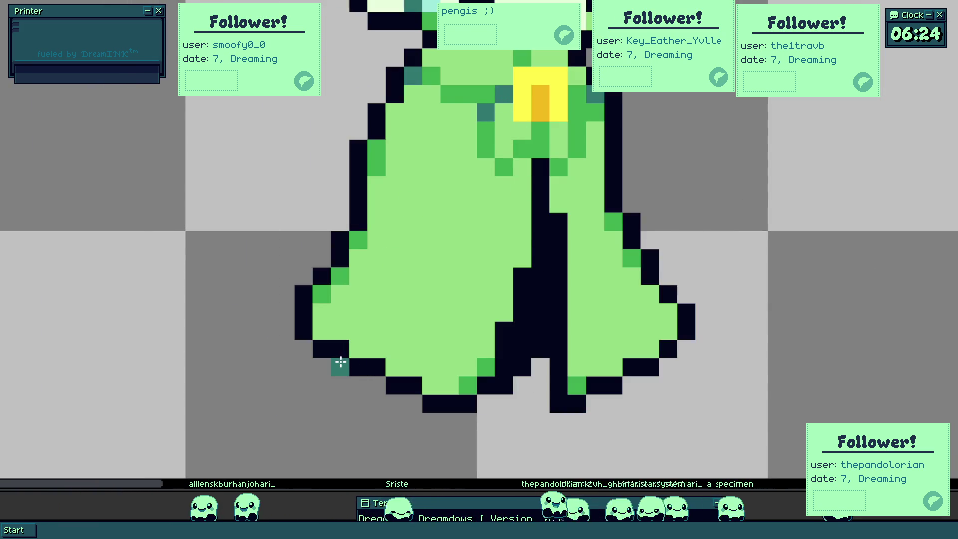
scroll(576, 434, up, 2)
drag(387, 368, 502, 289)
scroll(494, 345, down, 3)
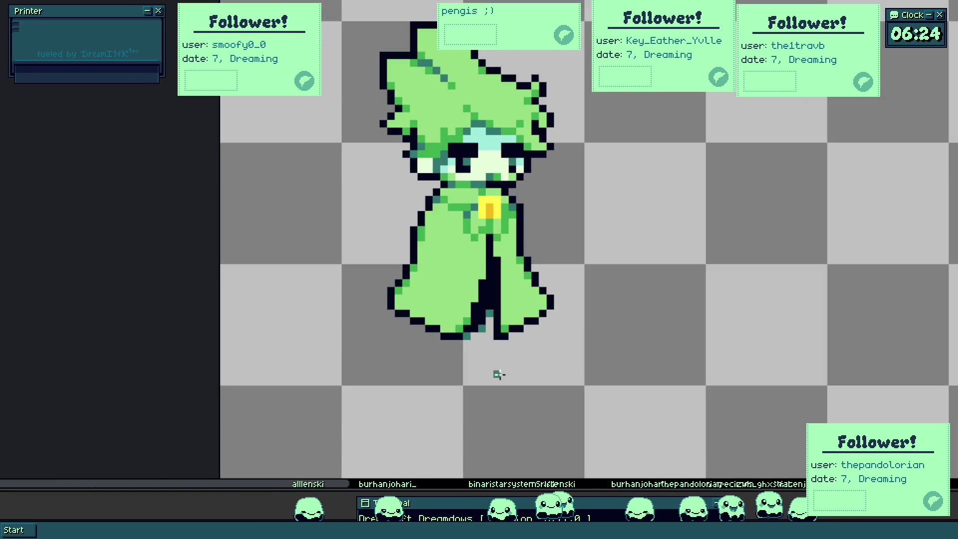
scroll(496, 367, down, 2)
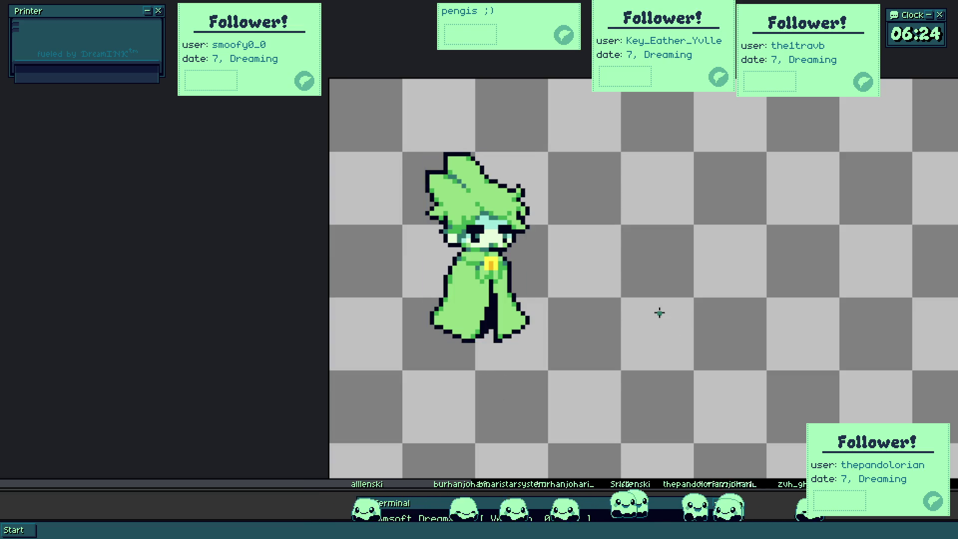
scroll(522, 258, down, 1)
scroll(529, 278, up, 3)
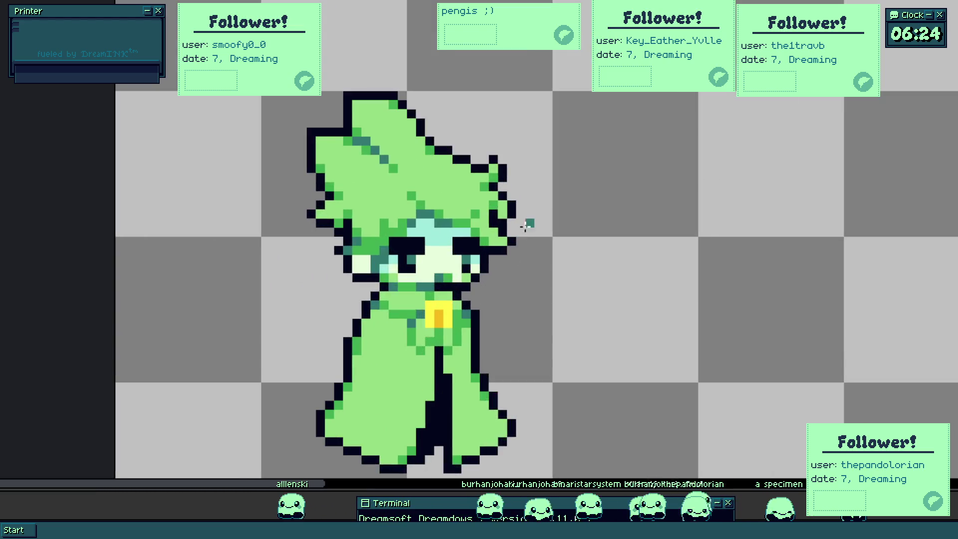
scroll(529, 222, down, 1)
scroll(473, 221, up, 2)
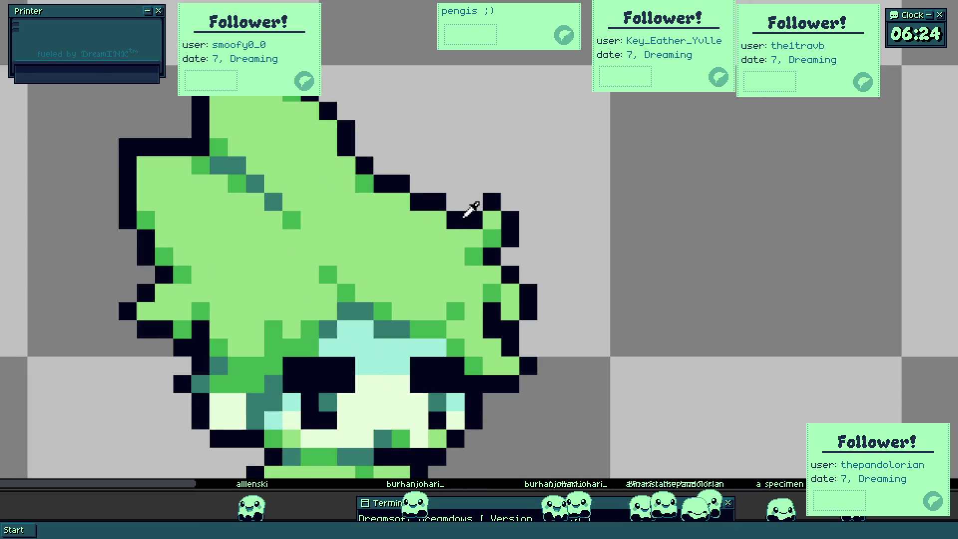
scroll(473, 208, down, 2)
scroll(488, 186, up, 2)
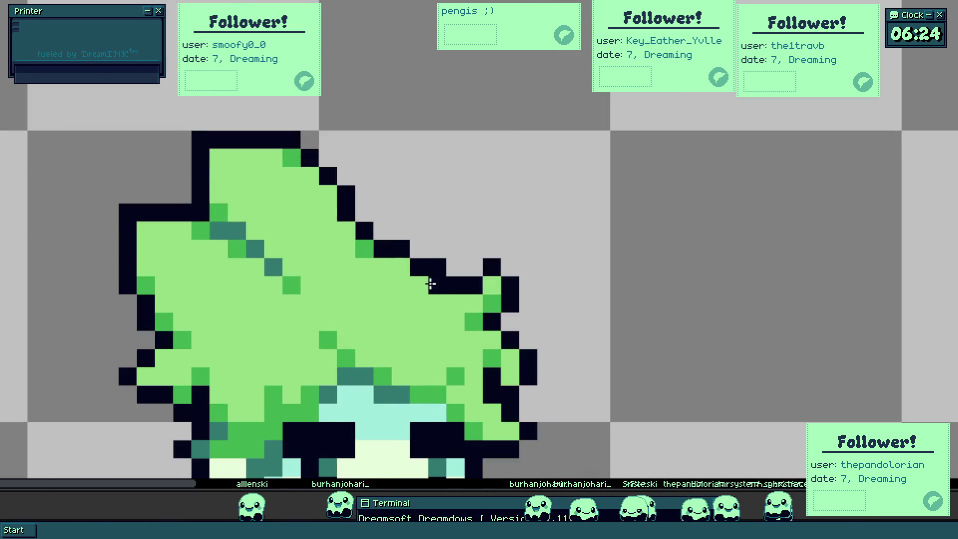
mouse_move(437, 116)
mouse_down()
mouse_move(473, 238)
mouse_move(483, 165)
mouse_up()
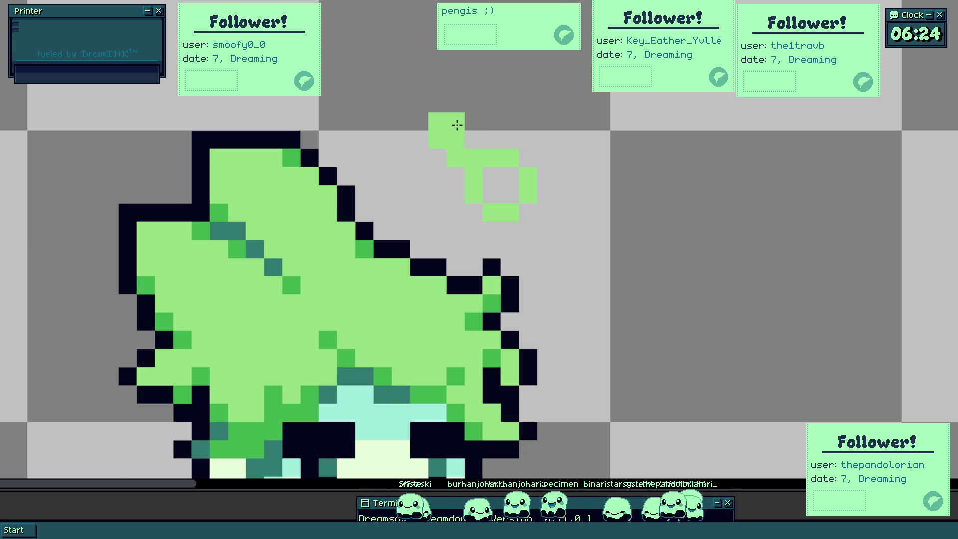
- Adjust the green 'bu' lettering, moving a letter stem one pixel right and undoing a stray stroke
click(578, 182)
mouse_move(577, 181)
mouse_down()
mouse_move(445, 202)
mouse_move(434, 178)
mouse_up()
mouse_move(471, 216)
mouse_down()
mouse_move(492, 215)
mouse_move(458, 181)
mouse_up()
drag(348, 159, 342, 143)
click(325, 179)
click(325, 143)
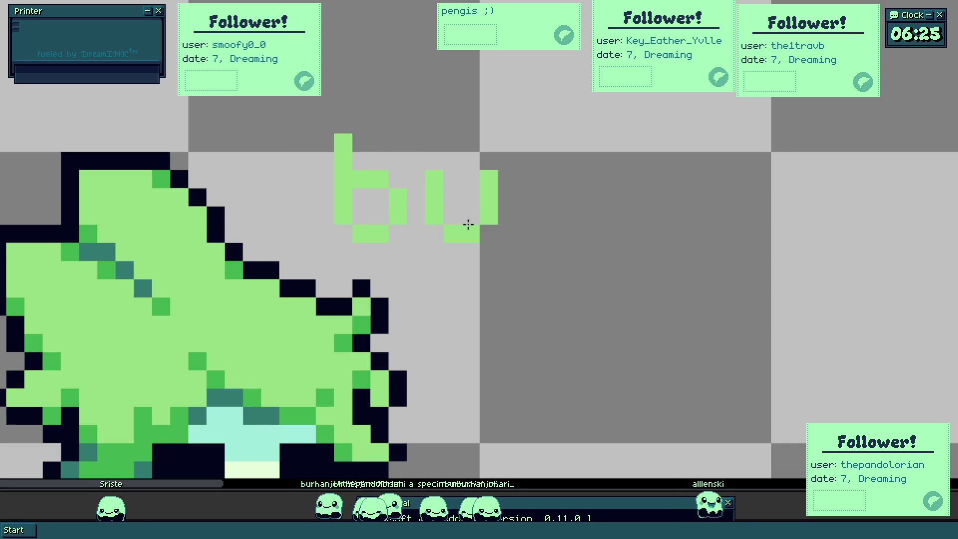
drag(483, 230, 349, 272)
drag(389, 225, 376, 267)
key(ctrl+z)
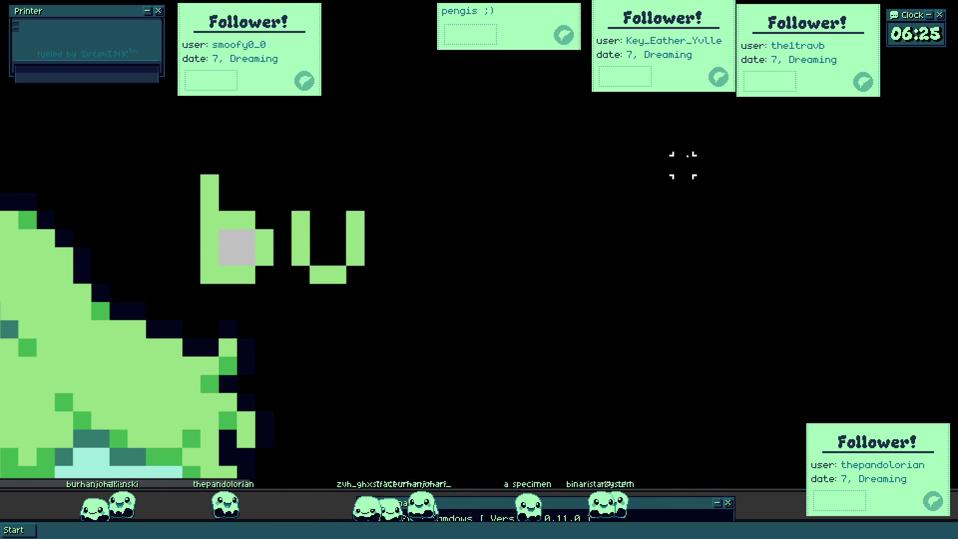
- Select the green 'bu' letters and fill them black
click(681, 164)
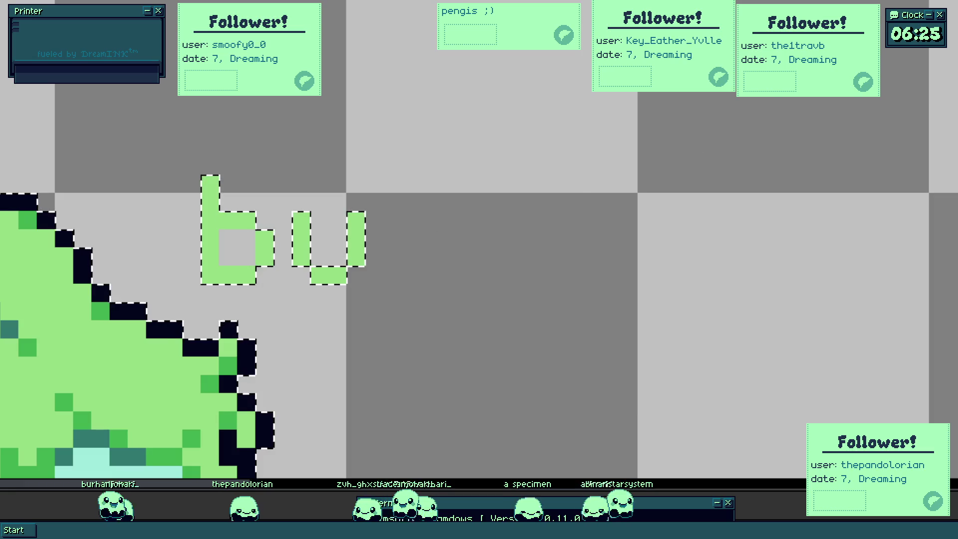
drag(165, 138, 547, 284)
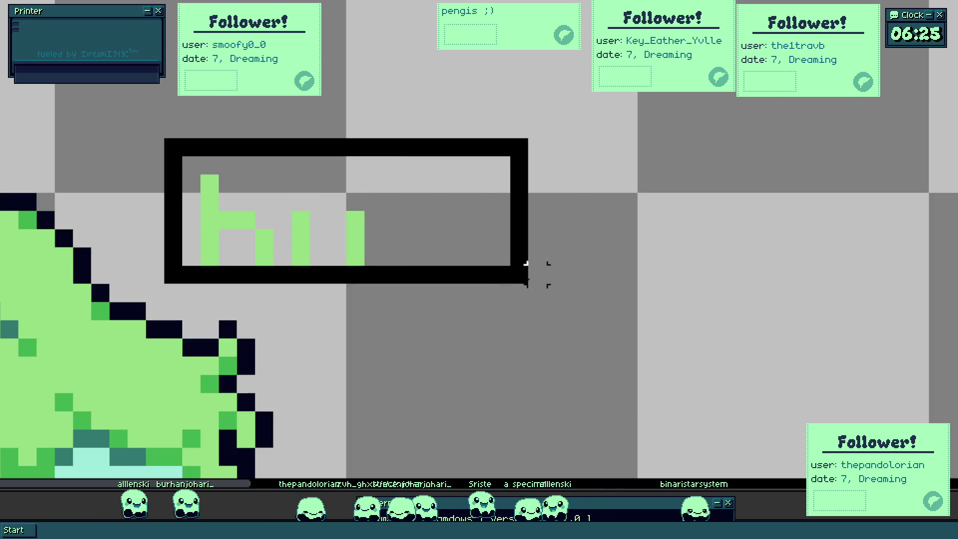
click(222, 221)
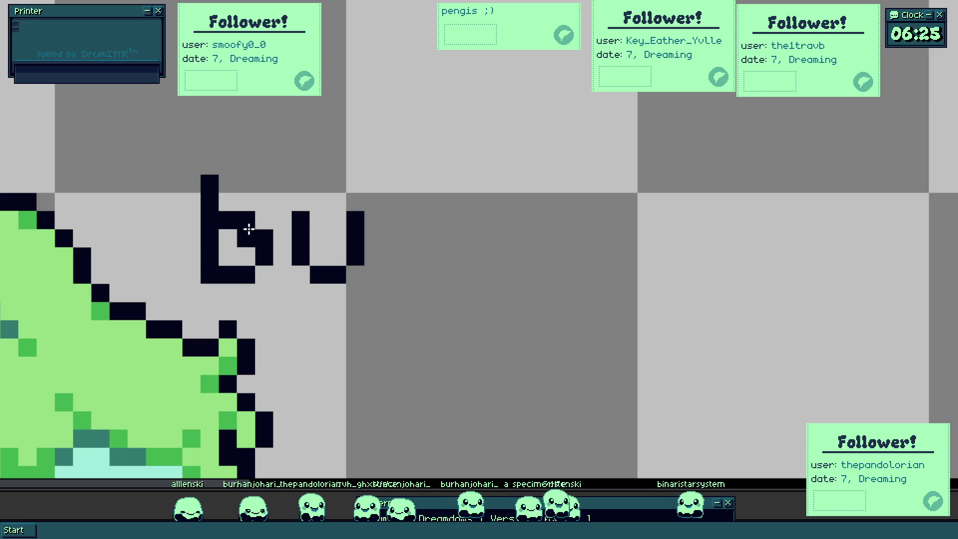
click(375, 259)
- Draw the letters r, g, e, r in black pixels to complete 'burger'
mouse_move(391, 276)
mouse_down()
mouse_move(387, 232)
mouse_move(411, 235)
mouse_move(448, 220)
mouse_up()
scroll(321, 240, right, 3)
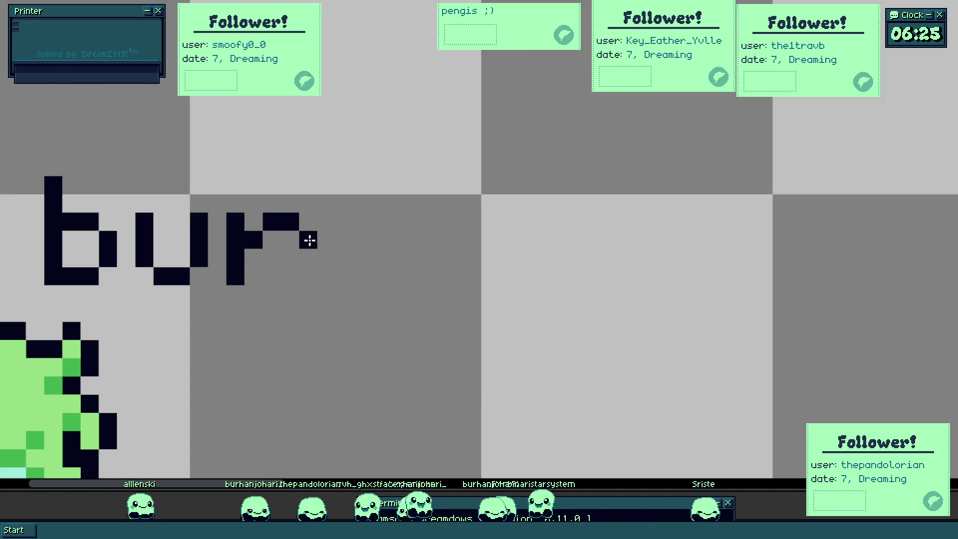
mouse_move(326, 258)
mouse_down()
mouse_move(349, 224)
mouse_move(380, 242)
mouse_move(378, 277)
mouse_move(326, 277)
mouse_up()
key(ctrl+z)
drag(381, 222, 383, 273)
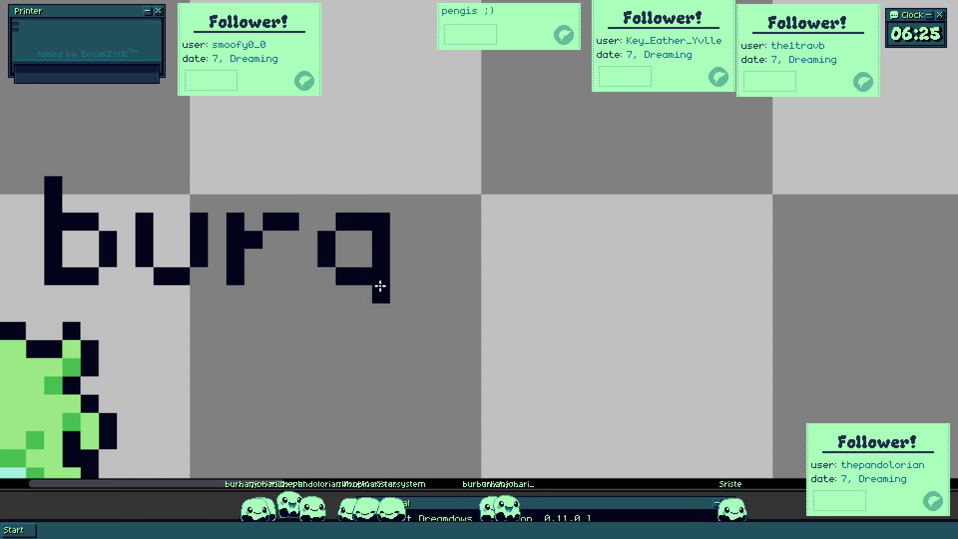
click(328, 314)
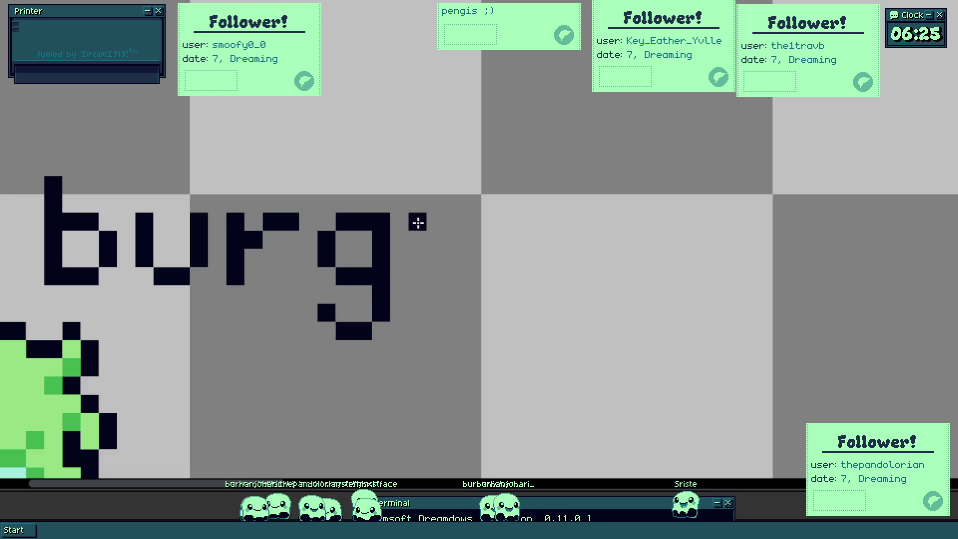
mouse_move(414, 249)
mouse_down()
mouse_move(423, 274)
mouse_move(417, 242)
mouse_move(454, 225)
mouse_move(470, 239)
mouse_up()
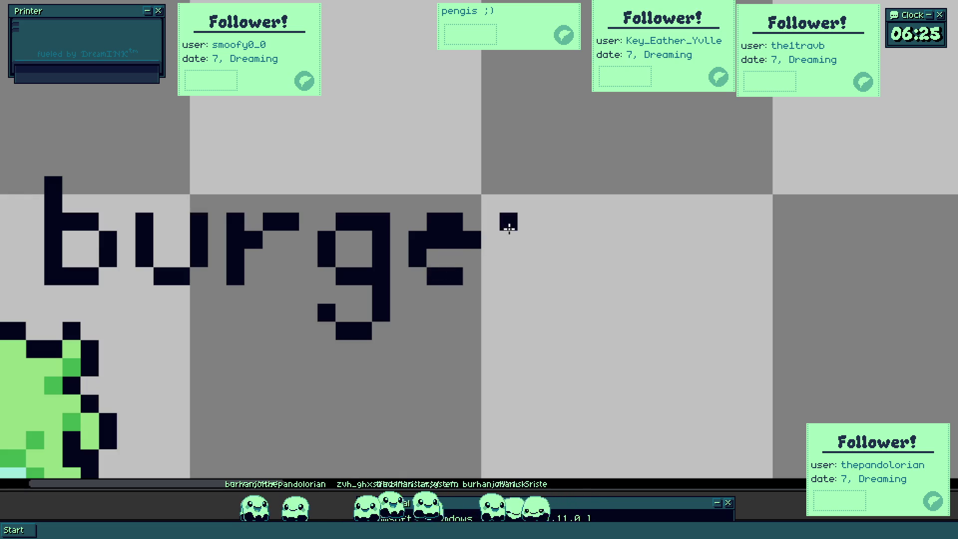
scroll(536, 274, down, 2)
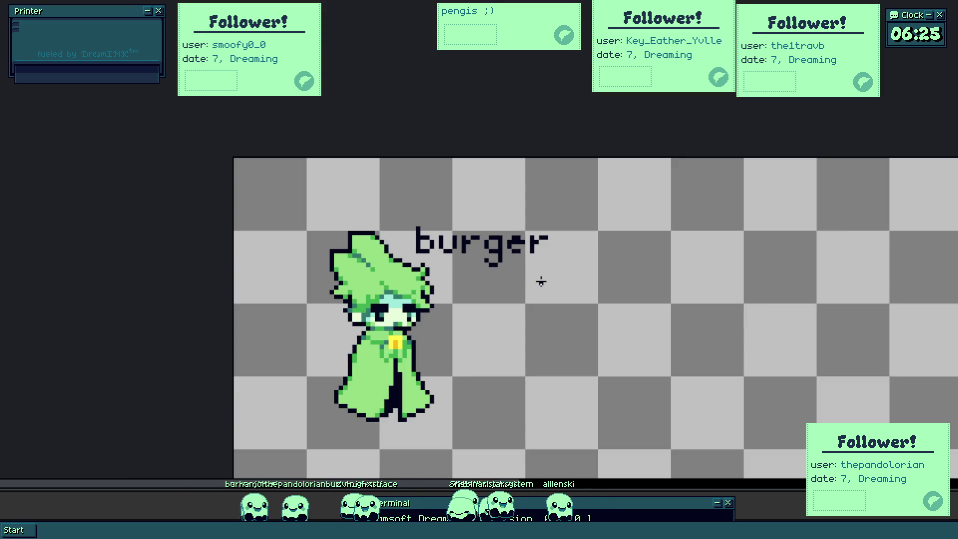
- Shift the 'burger' text slightly left and add an exclamation mark so it reads 'burger!'
drag(541, 282, 575, 270)
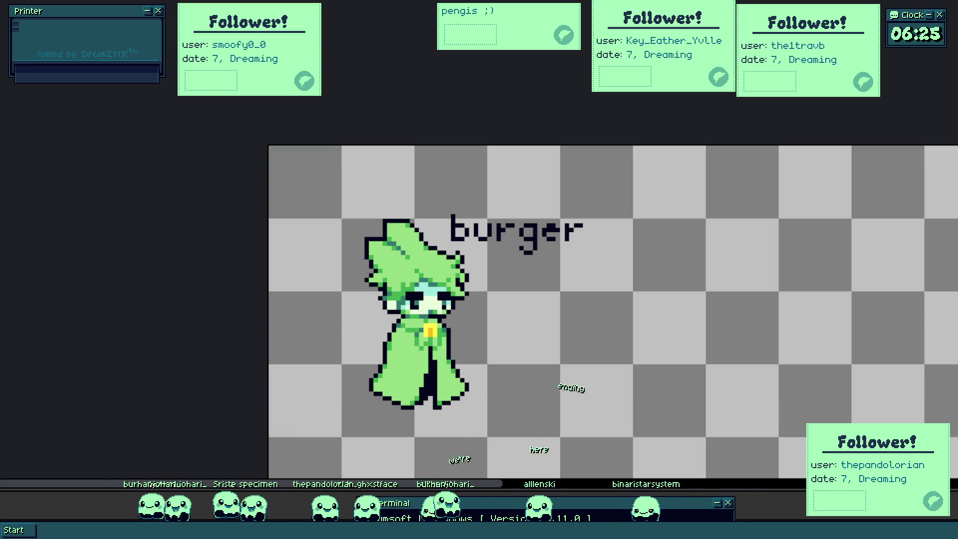
scroll(419, 261, up, 1)
scroll(419, 262, up, 1)
scroll(419, 262, up, 1)
scroll(426, 263, down, 3)
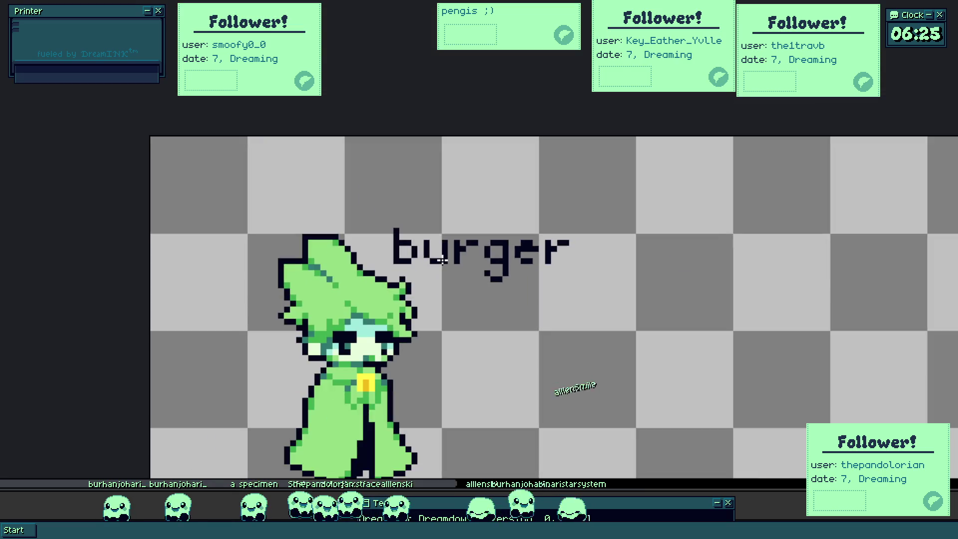
scroll(390, 225, up, 1)
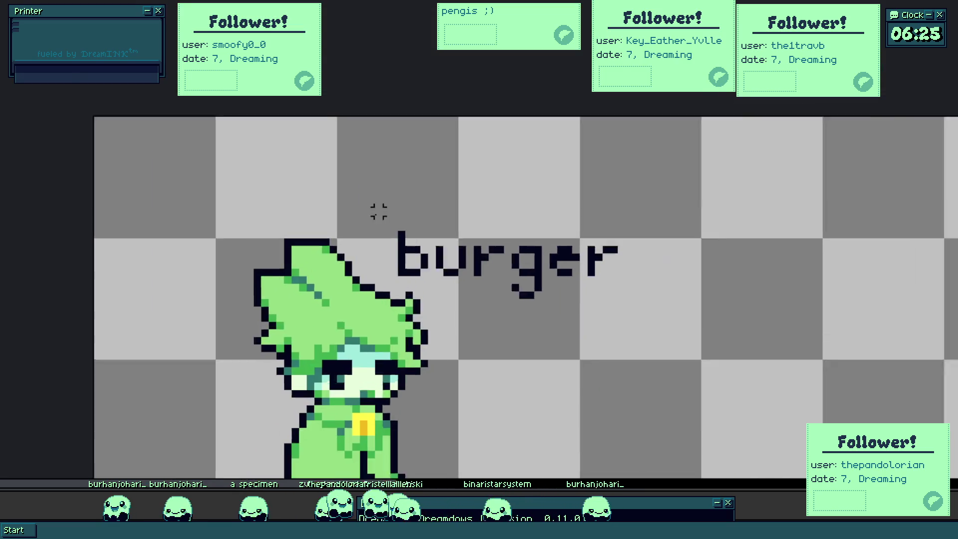
scroll(389, 225, up, 1)
click(631, 300)
mouse_move(631, 275)
mouse_down()
mouse_move(618, 315)
mouse_move(540, 293)
mouse_up()
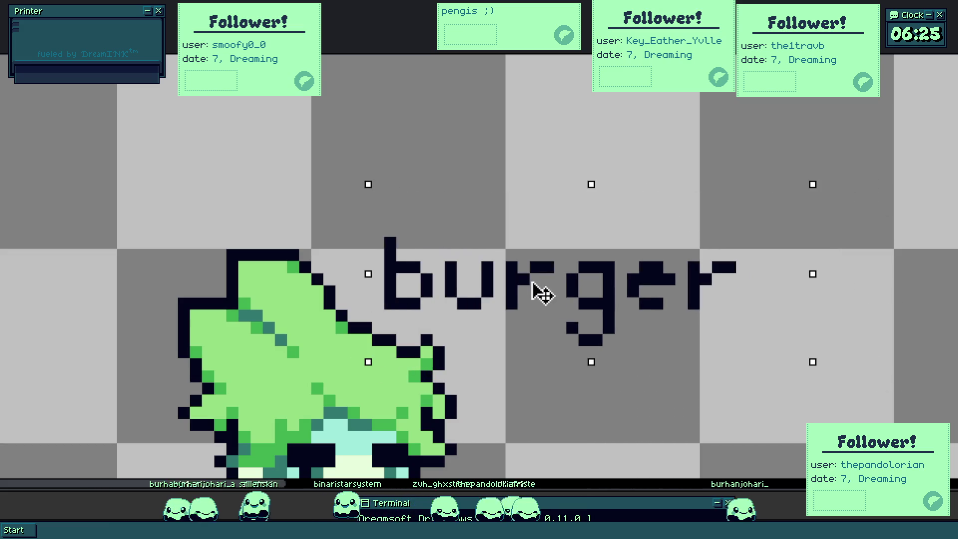
scroll(742, 302, up, 2)
drag(758, 300, 758, 281)
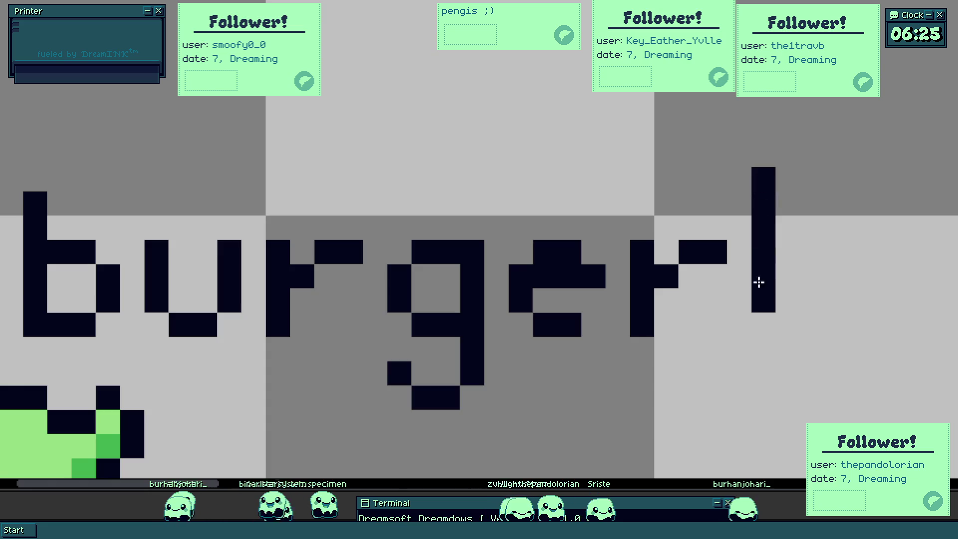
right_click(763, 300)
scroll(744, 299, down, 3)
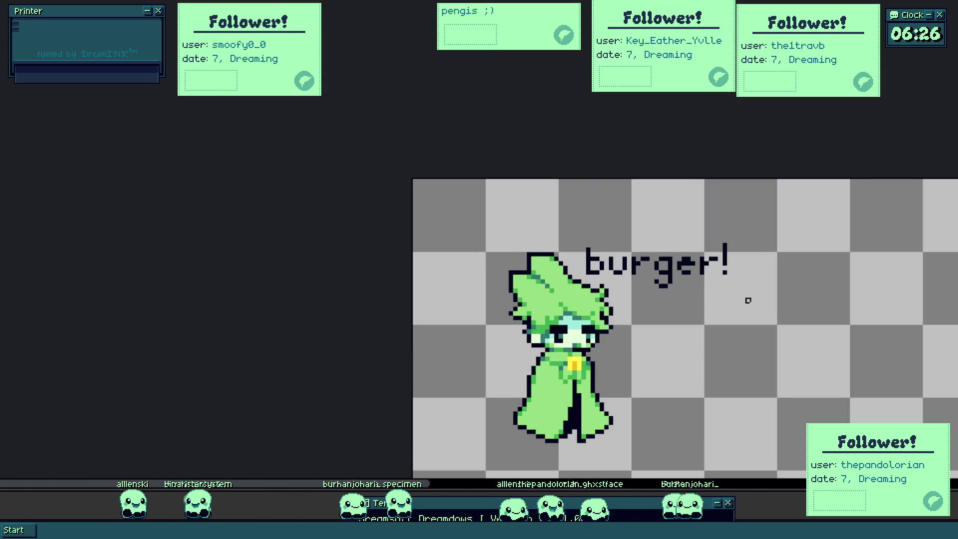
scroll(616, 273, up, 3)
scroll(650, 306, down, 3)
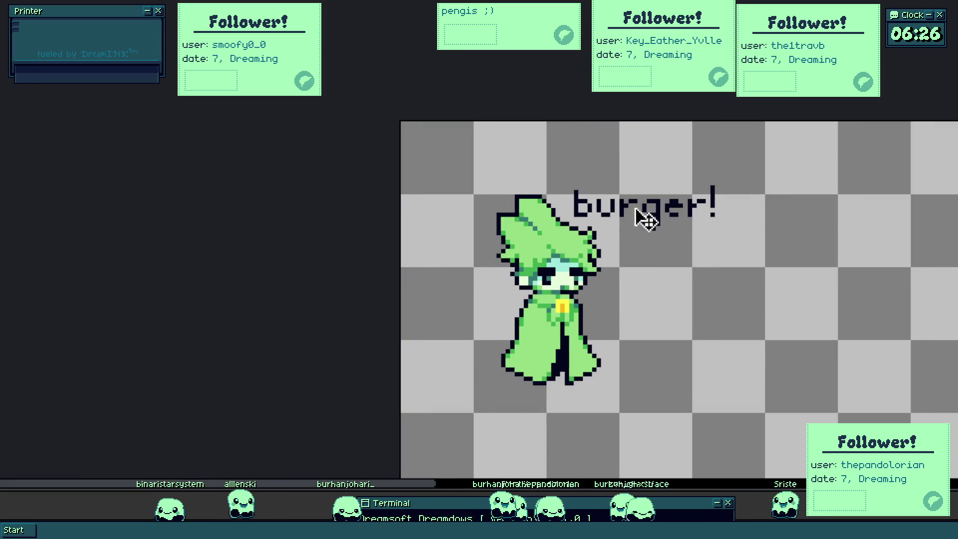
drag(642, 217, 653, 176)
scroll(598, 162, up, 3)
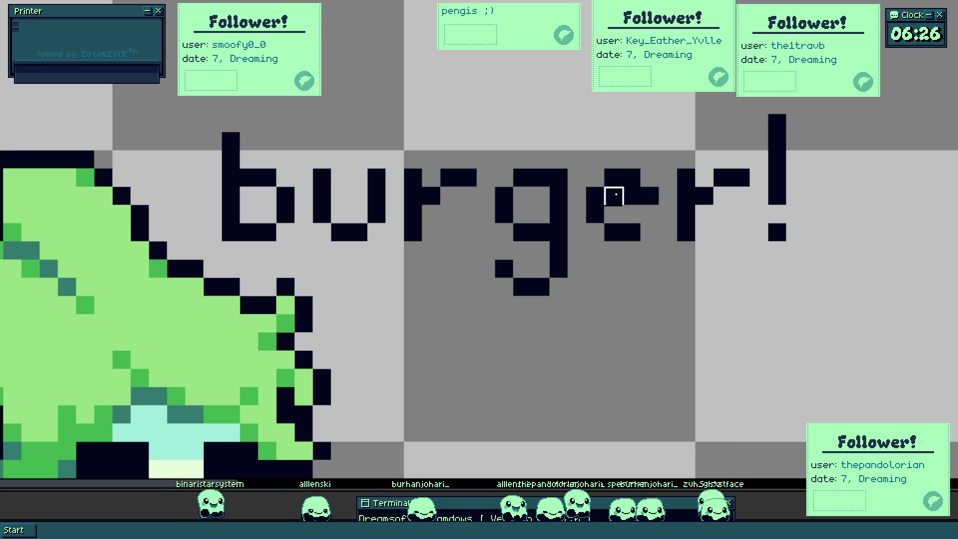
scroll(631, 210, down, 3)
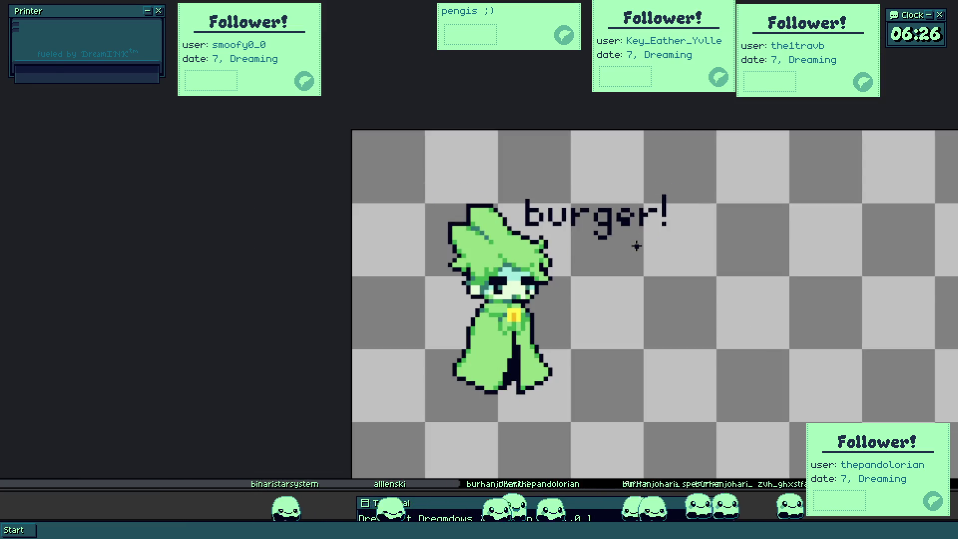
scroll(642, 252, up, 2)
scroll(644, 266, down, 2)
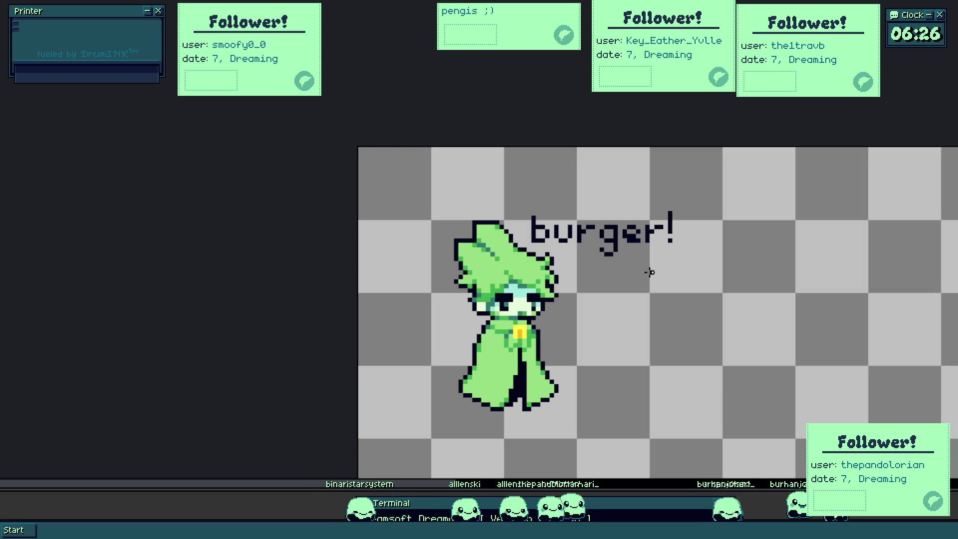
scroll(638, 254, down, 1)
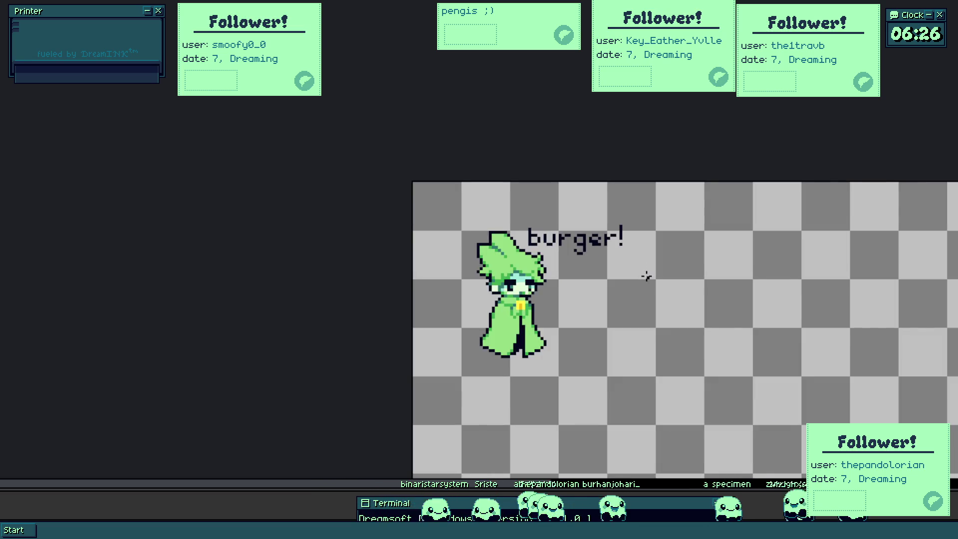
key(ctrl)
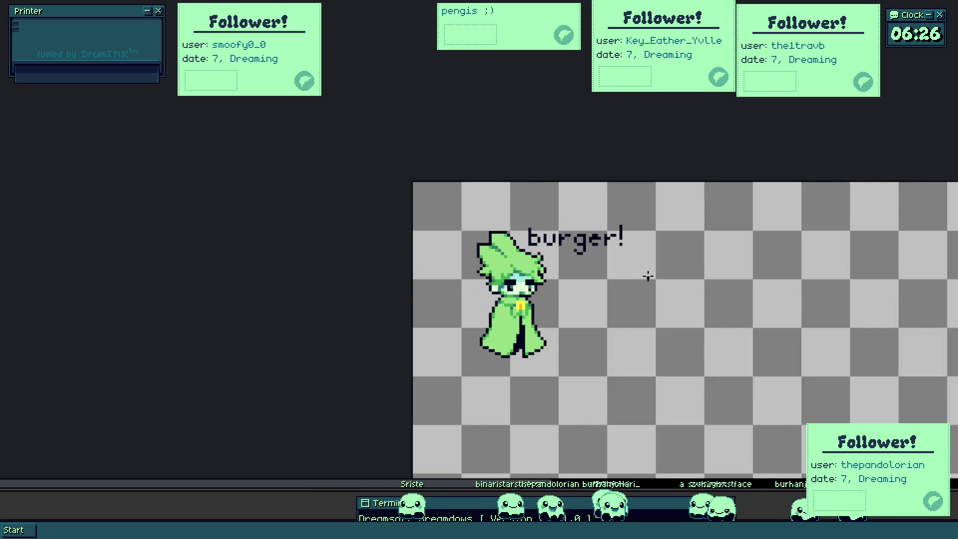
key(ctrl)
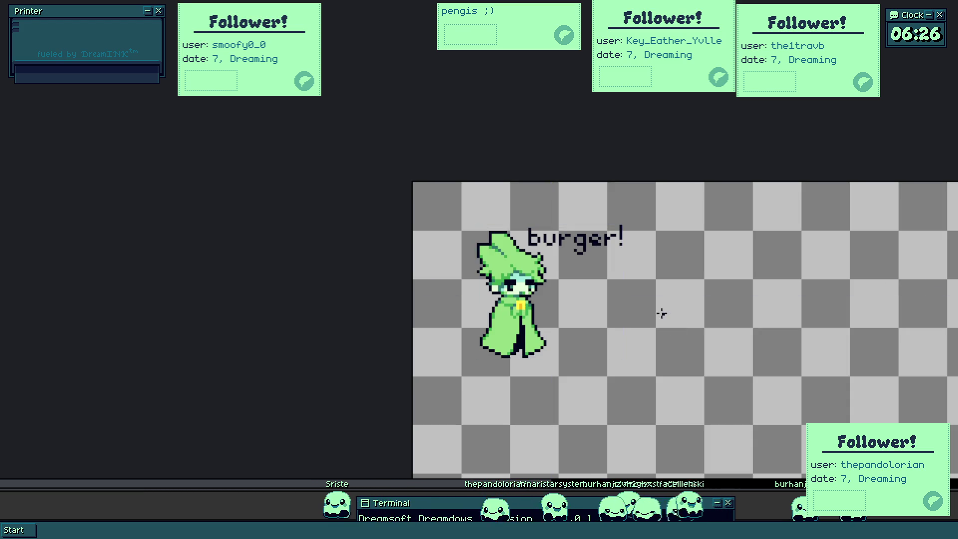
scroll(633, 254, up, 3)
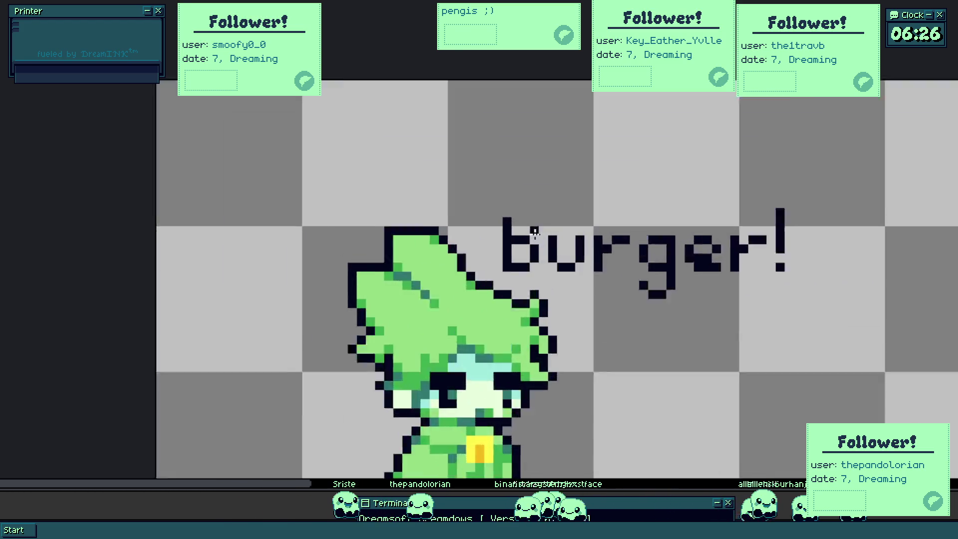
scroll(637, 299, up, 1)
scroll(524, 197, up, 1)
scroll(470, 217, up, 2)
right_click(470, 218)
click(434, 176)
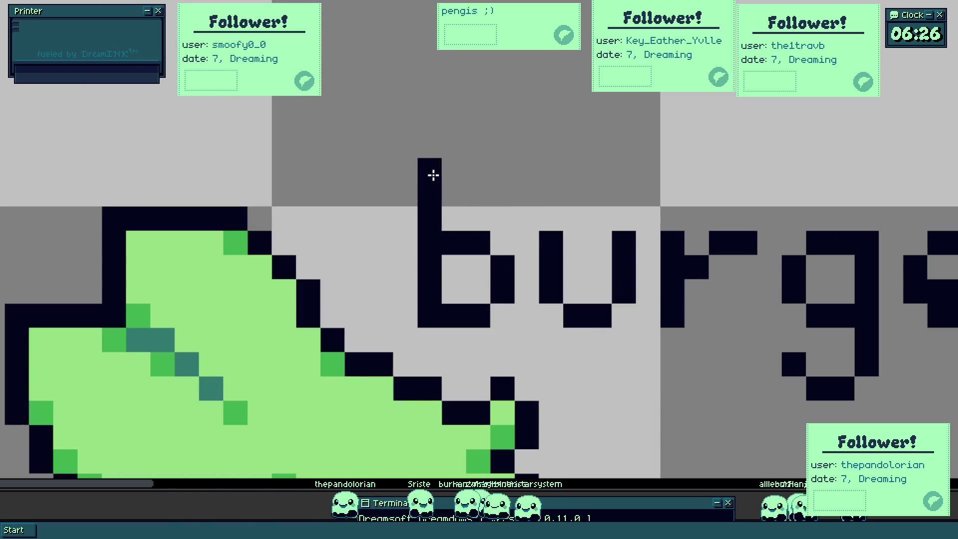
click(456, 177)
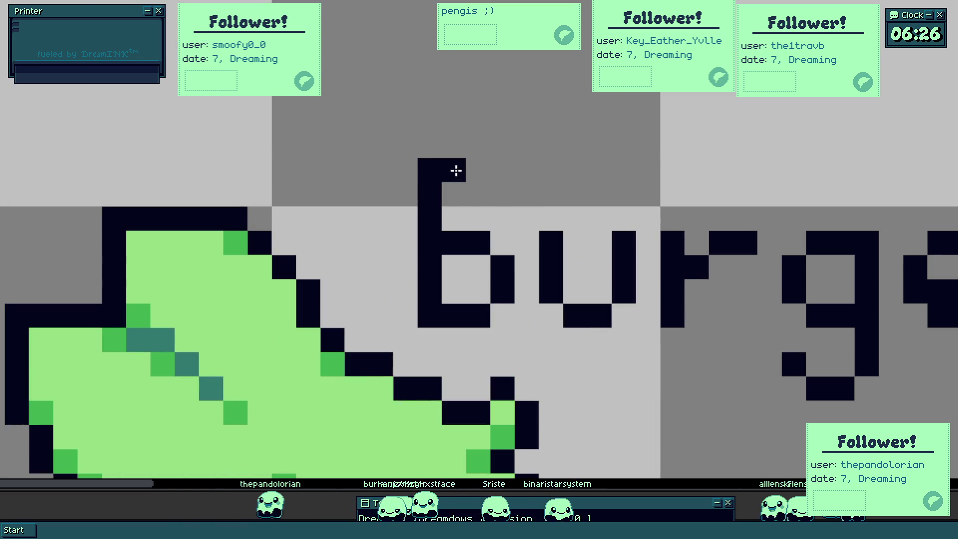
click(472, 170)
click(499, 193)
click(500, 217)
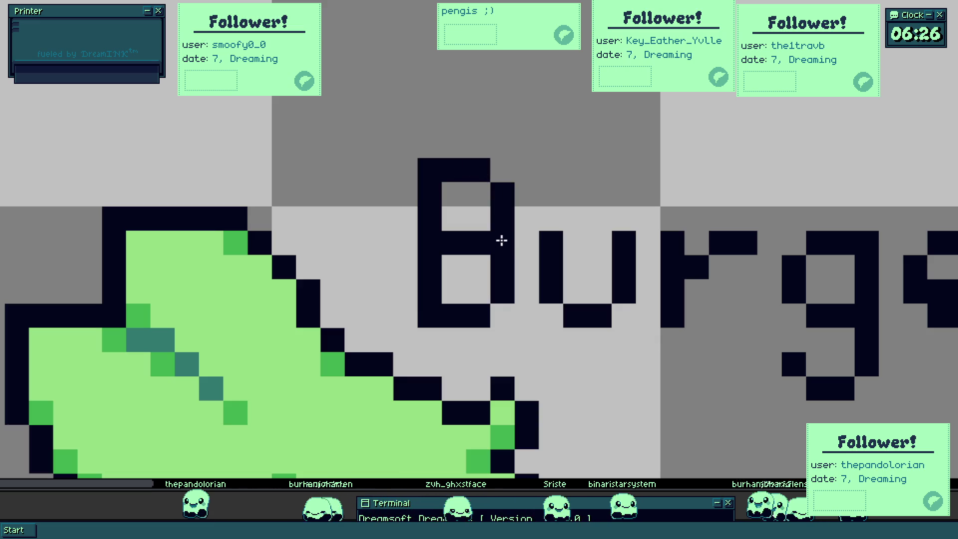
scroll(502, 240, down, 4)
scroll(588, 295, down, 1)
key(ctrl+z)
key(ctrl+z)
key(ctrl+z)
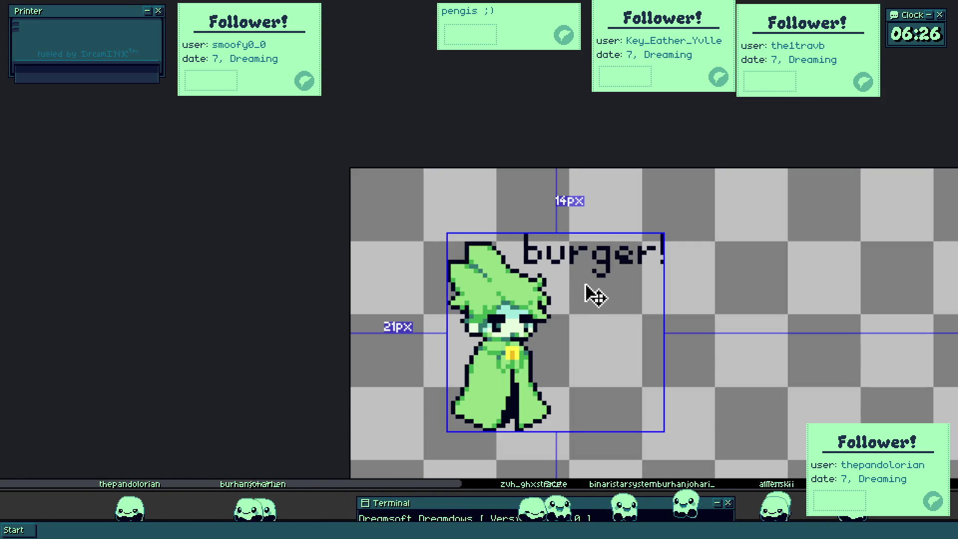
drag(661, 321, 551, 240)
scroll(534, 240, down, 1)
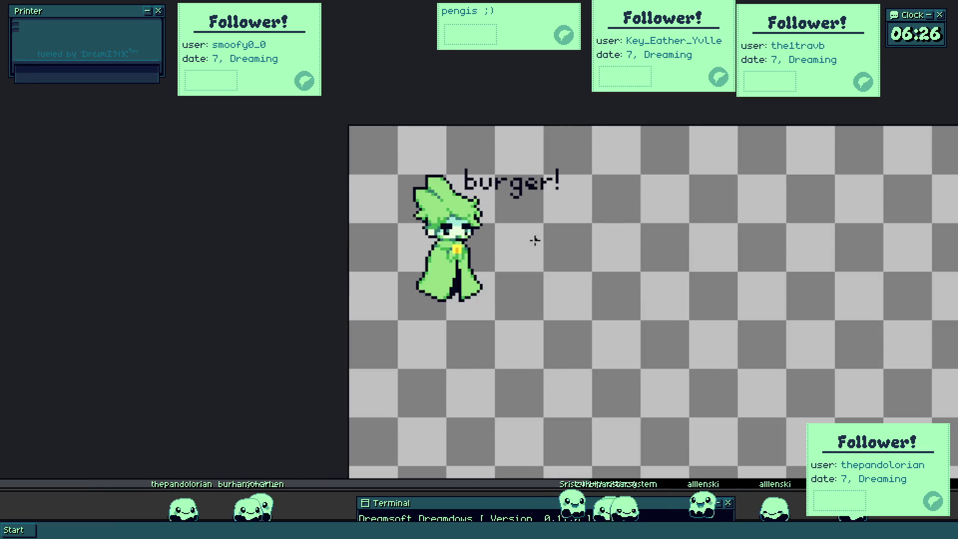